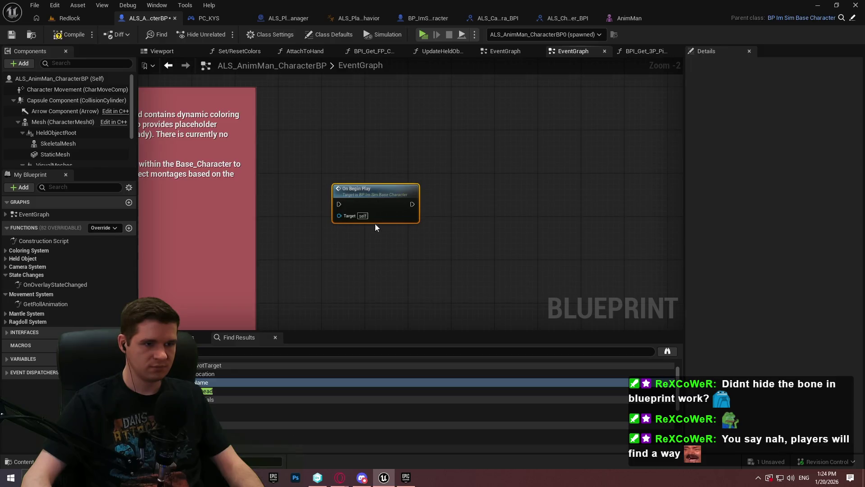
- Inspect the parent character's On Begin Play graph to find the leftover On Begin Play node
double_click(379, 215)
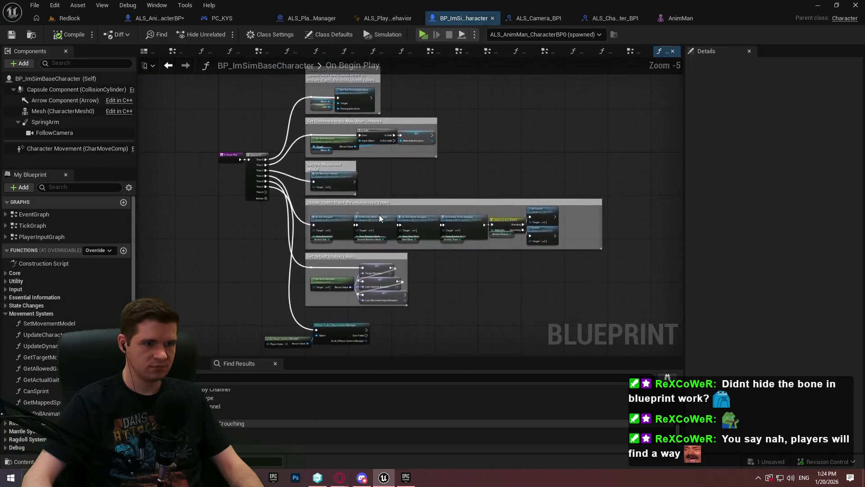
scroll(372, 182, "up", 3)
scroll(372, 185, "down", 1)
mouse_move(371, 185)
left_mouse_down()
mouse_move(378, 9)
mouse_move(388, 168)
mouse_move(399, 199)
mouse_move(340, 322)
mouse_move(315, 120)
mouse_move(292, 55)
mouse_move(313, 5)
left_mouse_up()
mouse_move(246, 115)
left_mouse_down()
mouse_move(288, 197)
mouse_move(504, 350)
left_mouse_up()
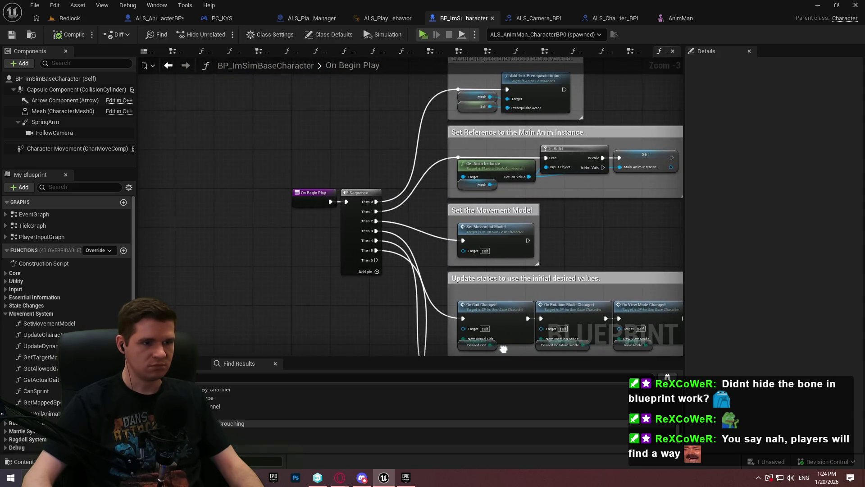
- Delete the stray On Begin Play node in ALS_AnimMan_CharacterBP, then reopen BP_ImSimBaseCharacter's EventGraph
left_click(156, 5)
left_click(153, 18)
key("Delete")
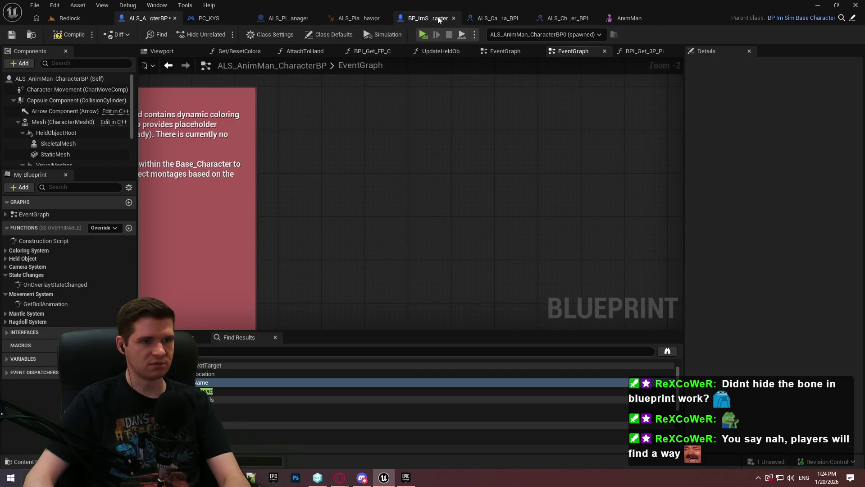
left_click(426, 18)
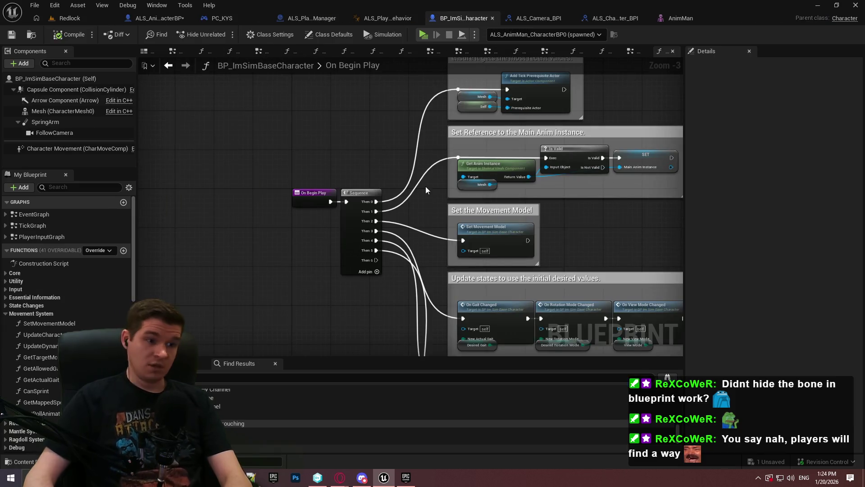
double_click(34, 215)
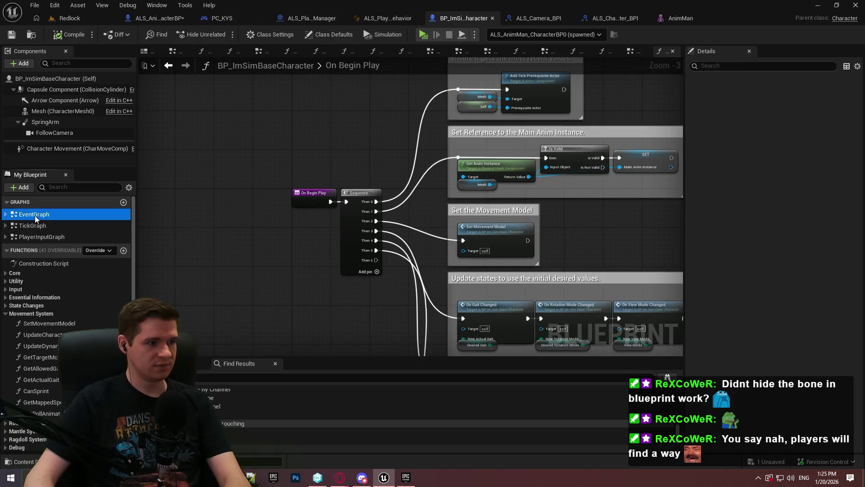
scroll(327, 211, "up", 6)
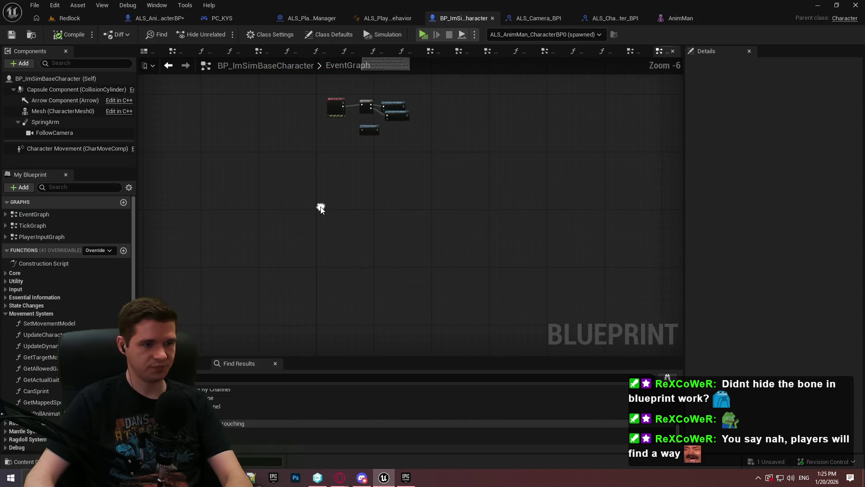
- Add a custom event node named StanceChanged to BP_ImSimBaseCharacter's EventGraph
right_click(321, 206)
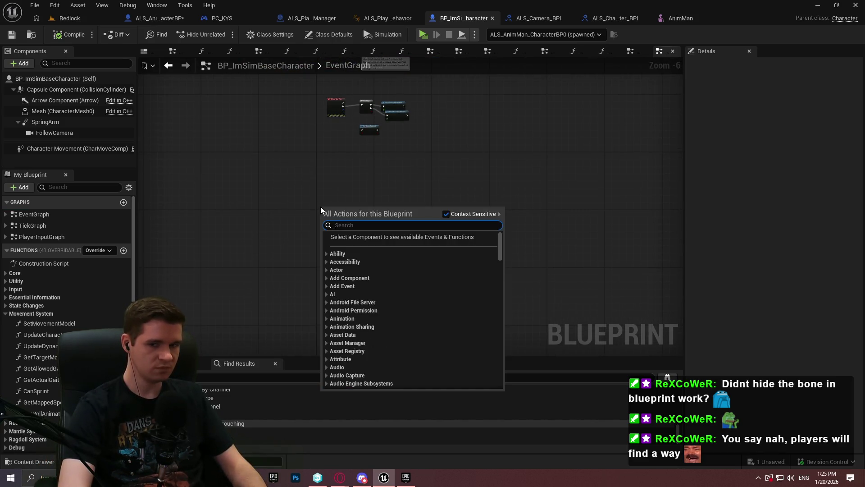
type("custom even")
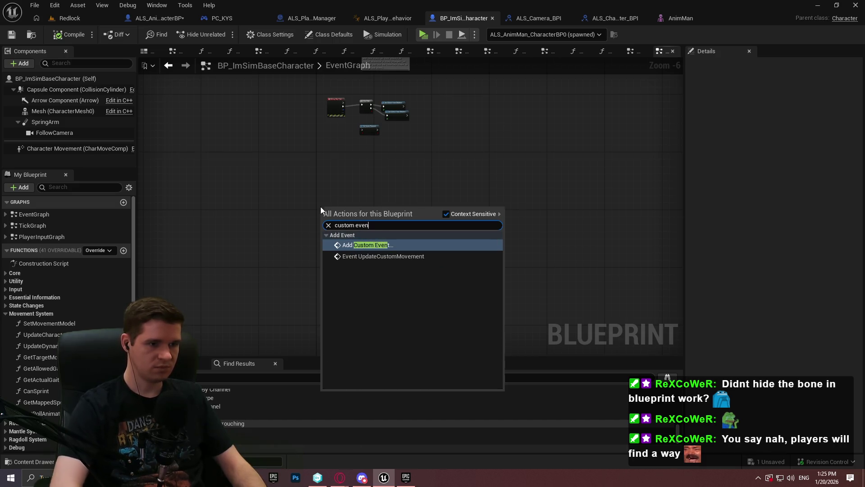
key("Return")
scroll(274, 185, "up", 6)
type("StanceChanged")
key("Return")
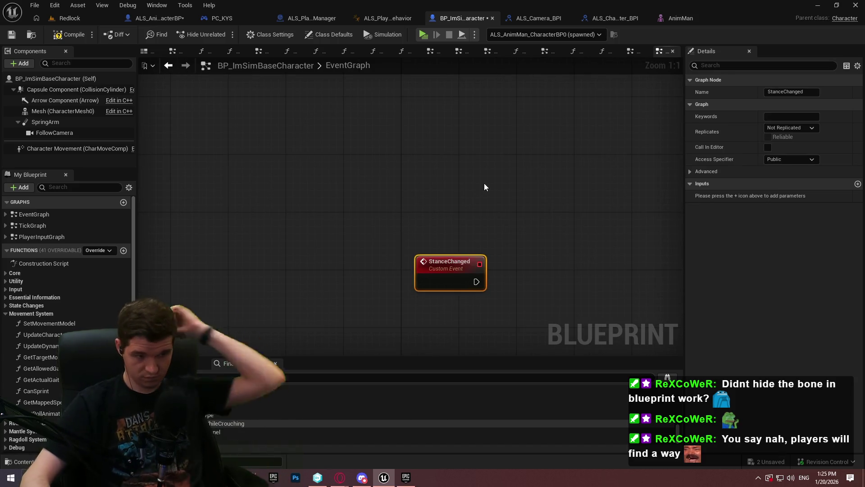
left_click_drag(443, 260, 429, 260)
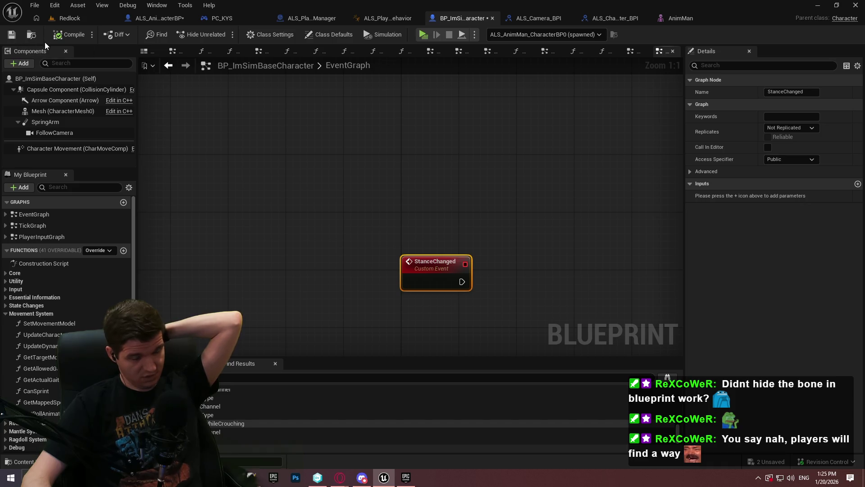
double_click(40, 212)
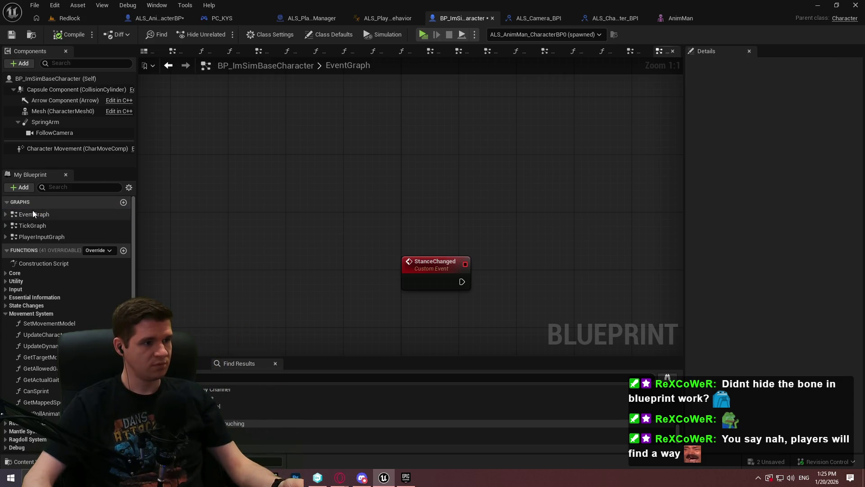
- Delete the camera-manager cast nodes from the On Begin Play function graph
scroll(366, 151, "down", 5)
left_click_drag(485, 150, 328, 285)
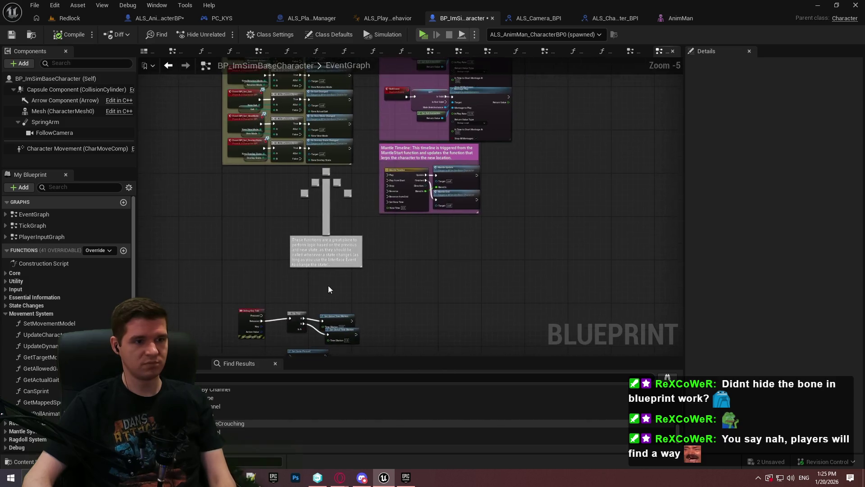
scroll(371, 121, "up", 5)
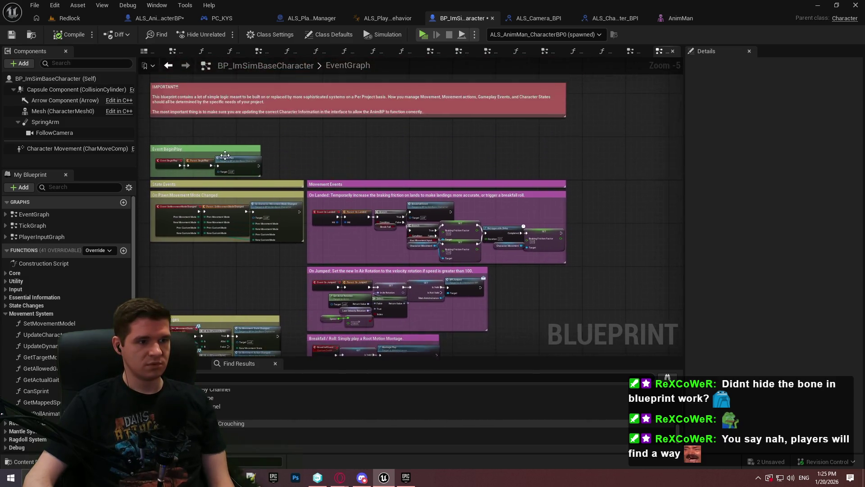
double_click(240, 164)
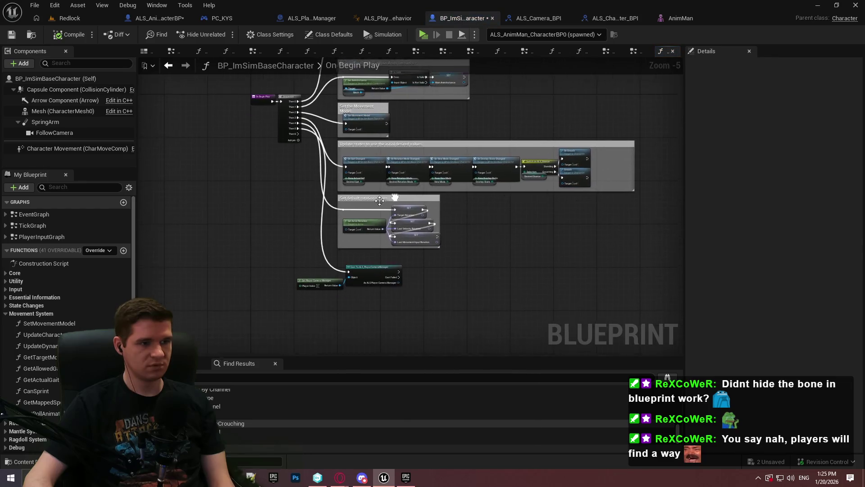
left_click_drag(379, 303, 296, 272)
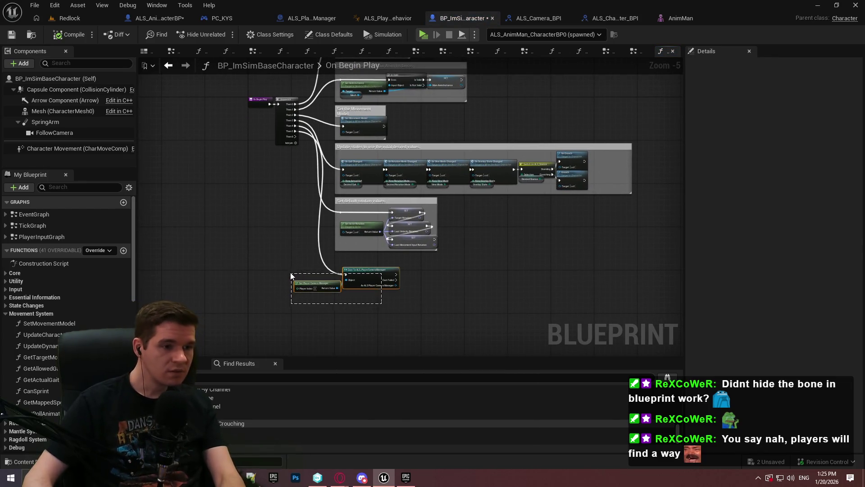
key("Delete")
- Add a Bind Event to Player Stance Changed node after the Sequence's Then 5 pin
left_click_drag(295, 131, 357, 285)
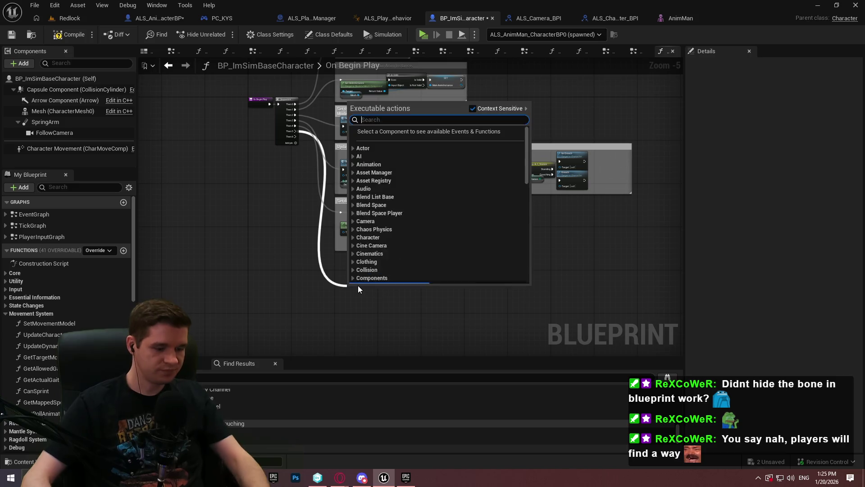
scroll(358, 279, "down", 15)
type("stance cha")
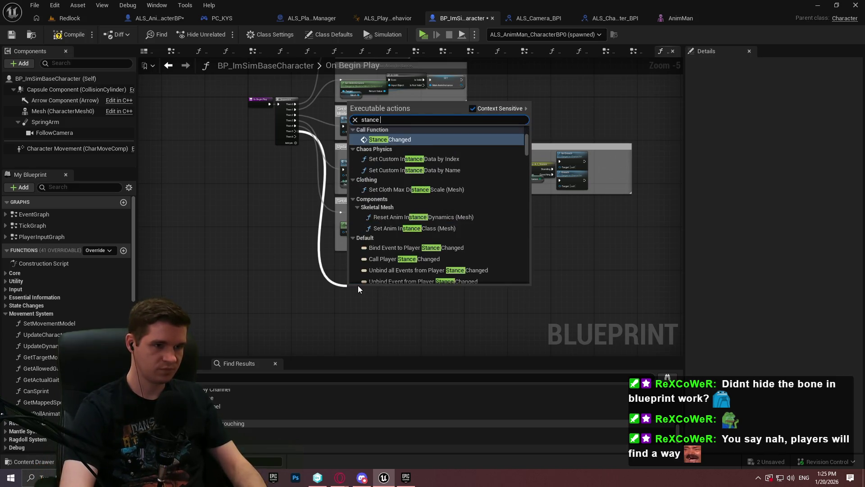
left_click(409, 189)
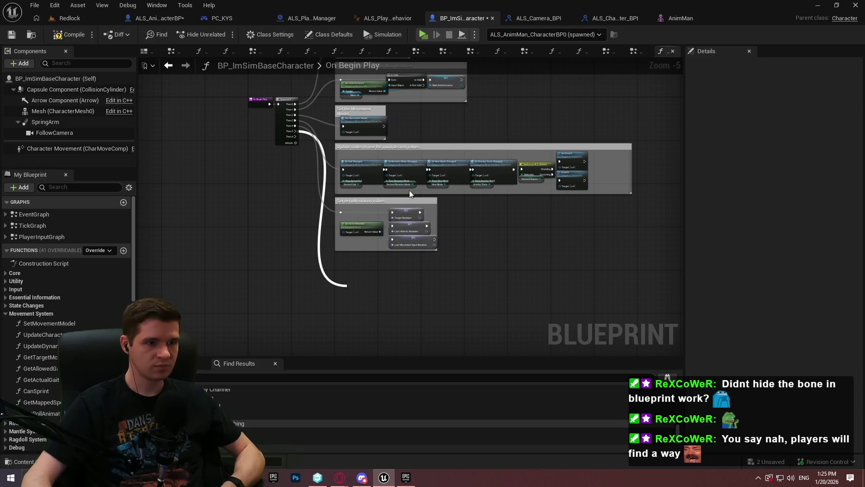
scroll(340, 307, "up", 5)
- Feed the bind node's Event input from a Create Event node set to StanceChanged
left_click_drag(319, 285, 272, 289)
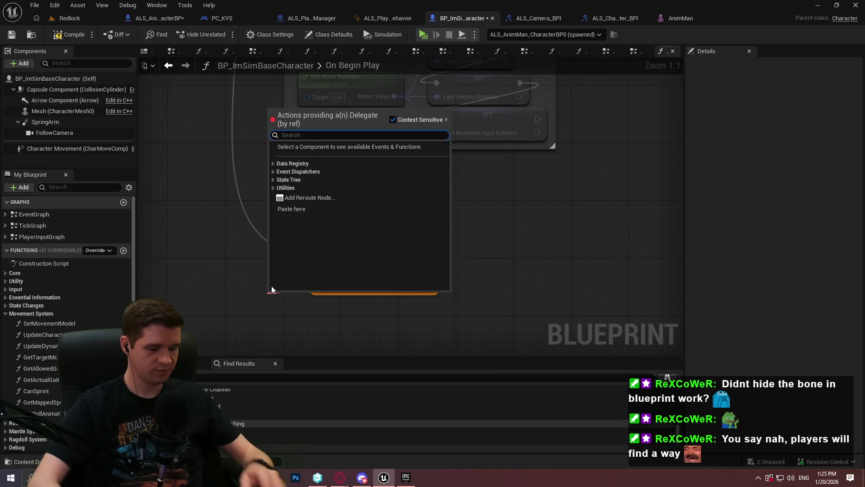
type("custom")
key("BackSpace")
type("create")
key("Return")
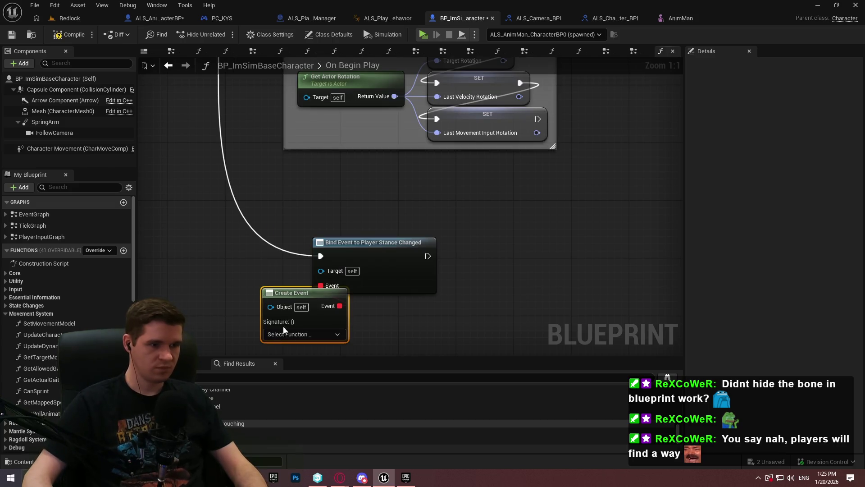
left_click(284, 333)
type("stance")
left_click(310, 361)
left_click_drag(284, 292, 244, 288)
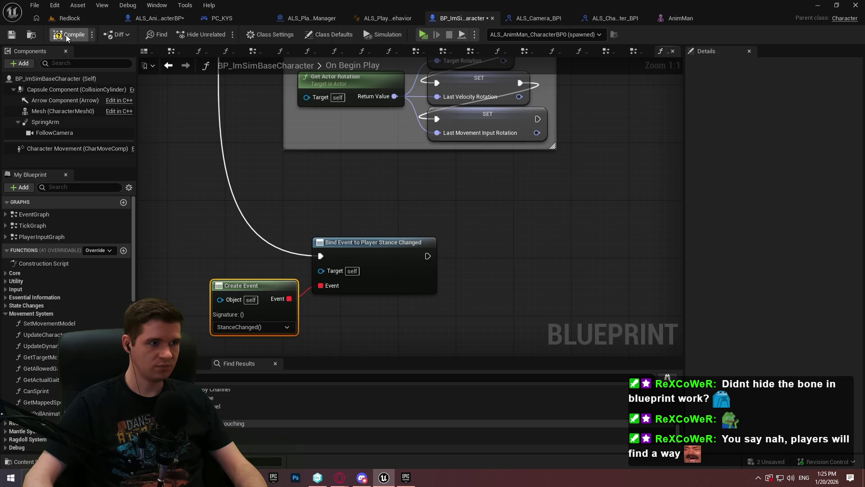
- Compile the blueprint and return to the EventGraph
left_click(11, 36)
left_click(31, 217)
double_click(32, 215)
scroll(383, 270, "up", 5)
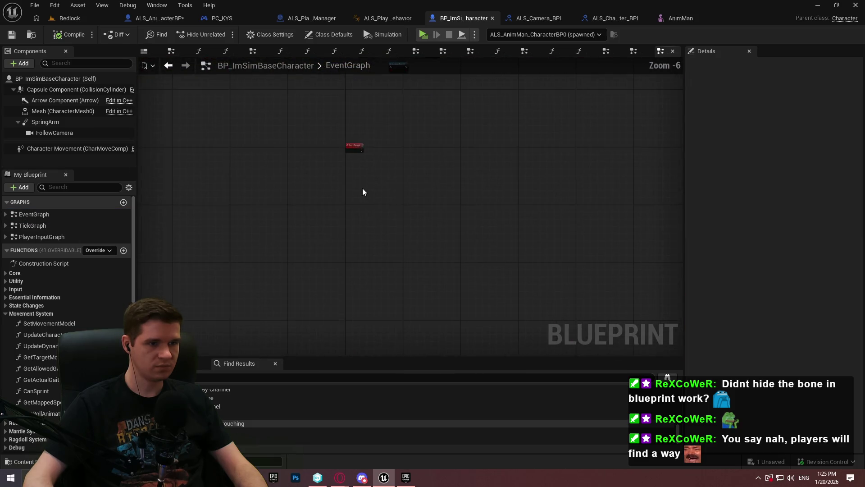
- Wire a Print String saying Hello after StanceChanged, then go to the Redlock level editor
key("ctrl+v")
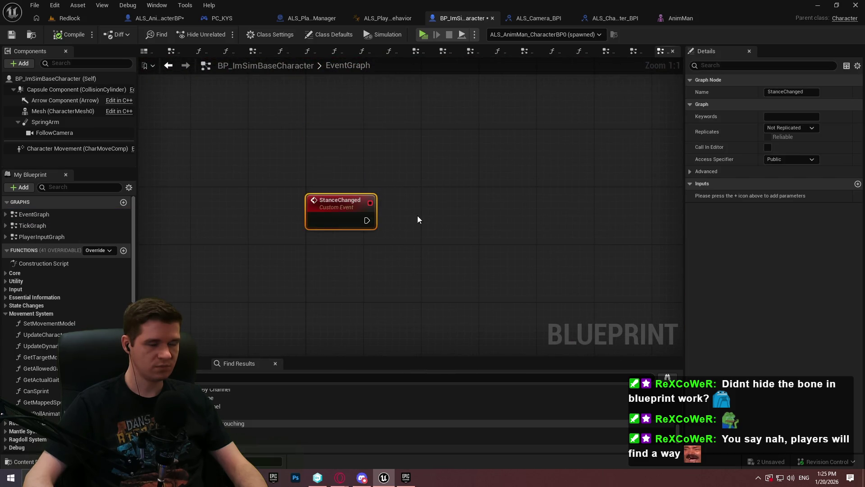
left_click_drag(415, 244, 363, 239)
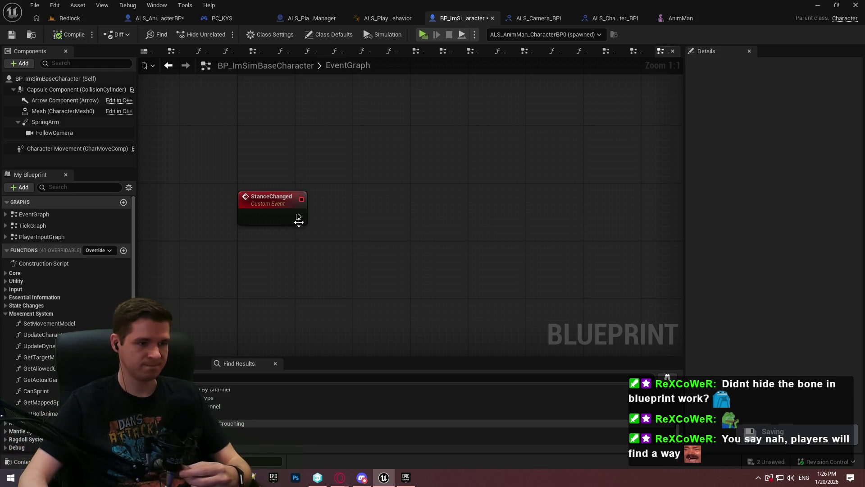
left_click_drag(298, 217, 334, 209)
type("print")
key("Return")
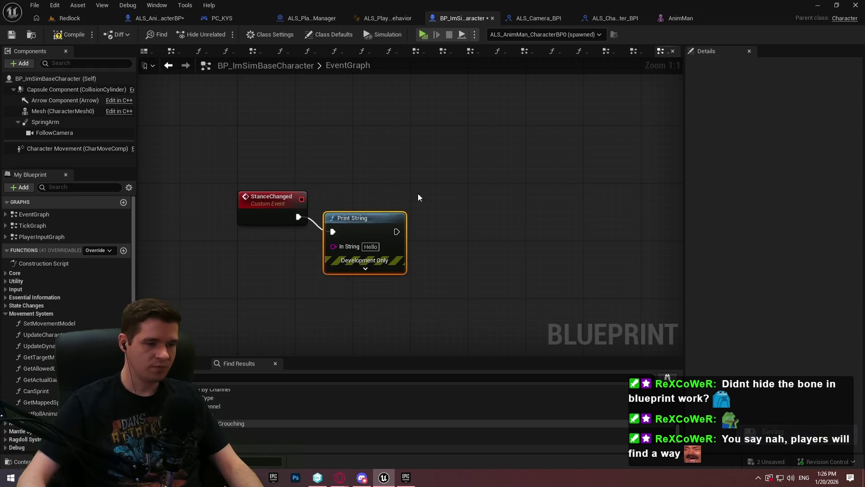
left_click(66, 19)
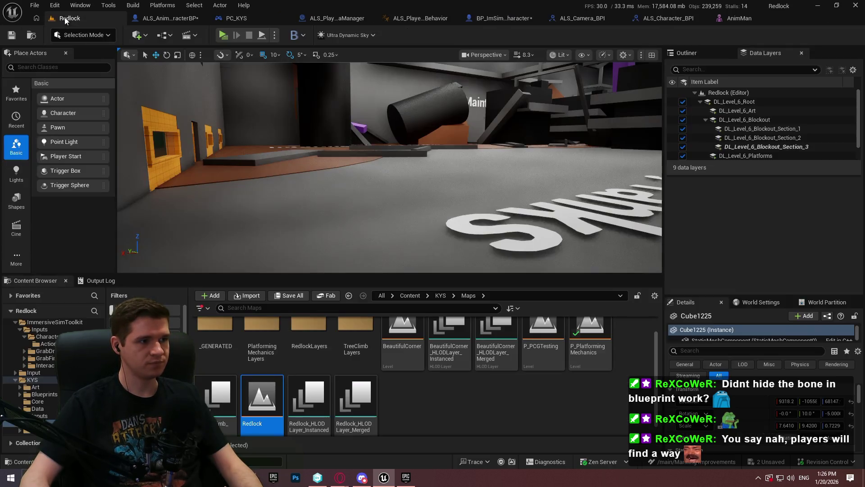
- Start a play-in-editor session of the Redlock level
left_click_drag(402, 169, 405, 174)
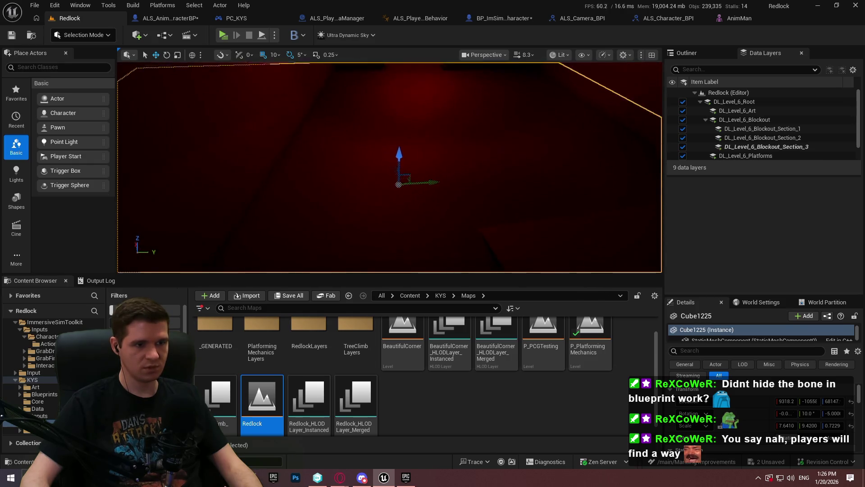
right_click(405, 173)
left_click(466, 463)
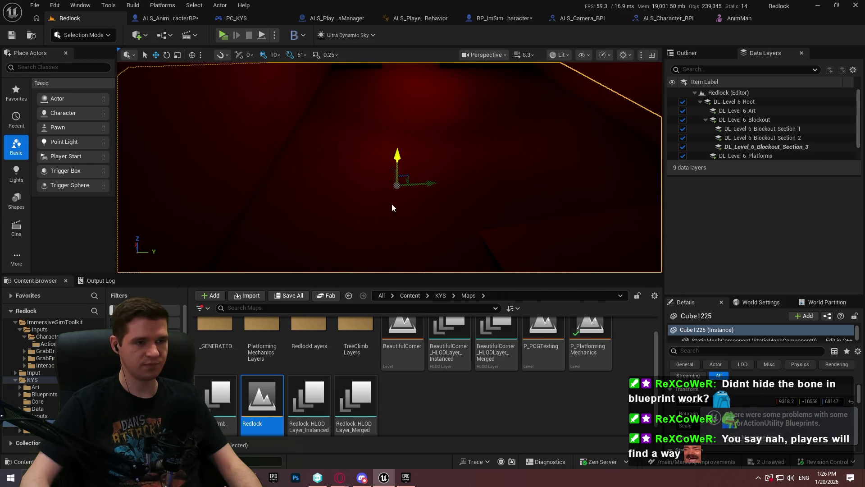
key("alt+p")
left_click(445, 237)
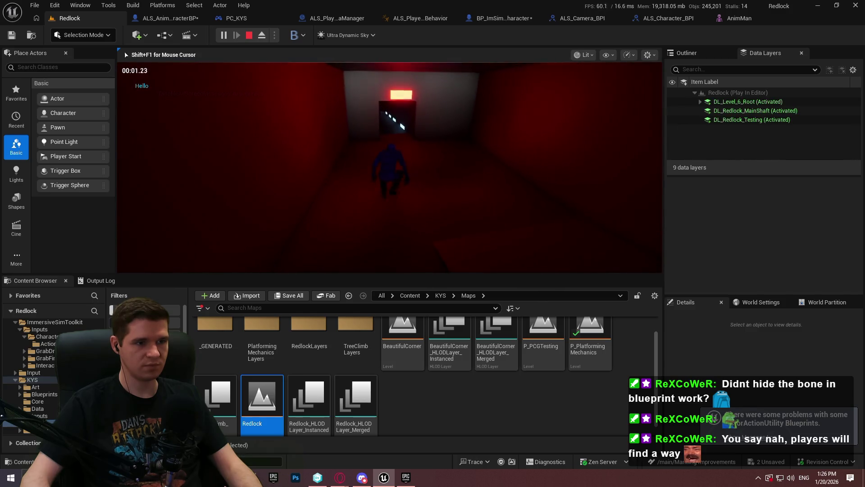
- Walk and crouch down the corridor to test the stance change, then stop playing
key("w")
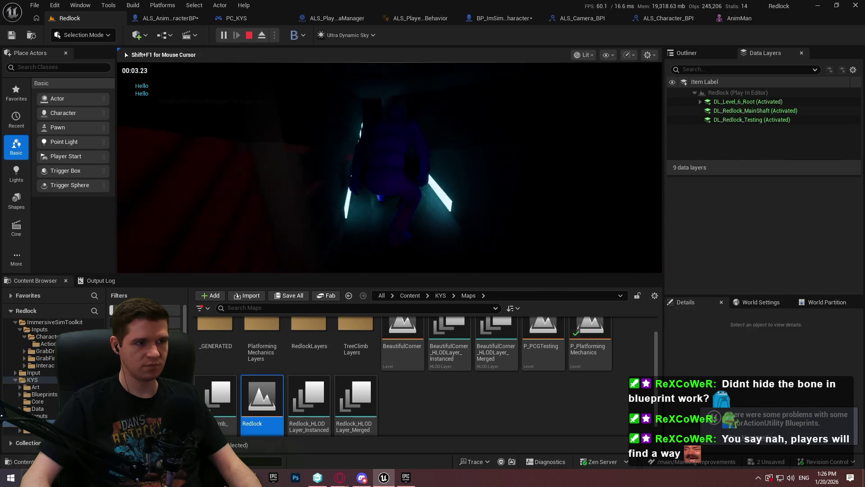
key("w")
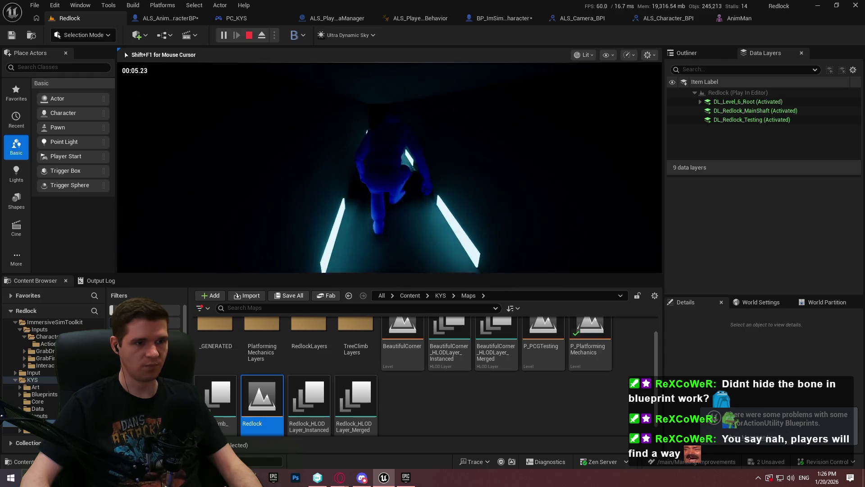
key("w")
key("w")
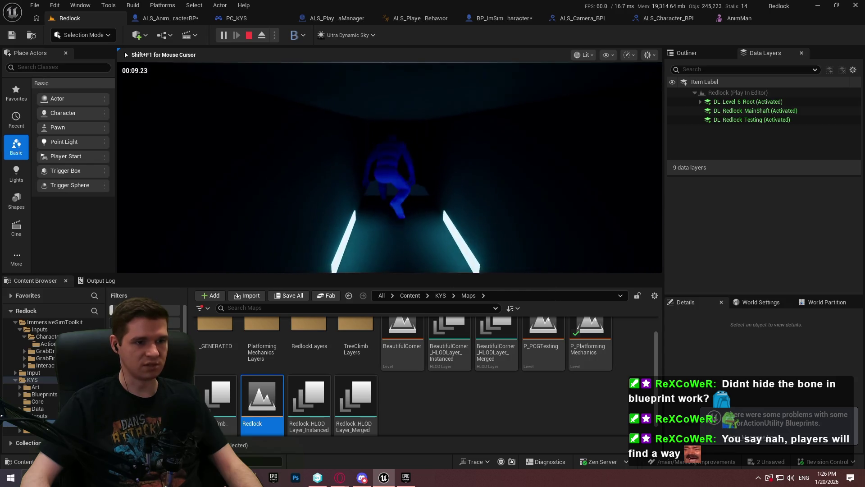
key("w")
key("w")
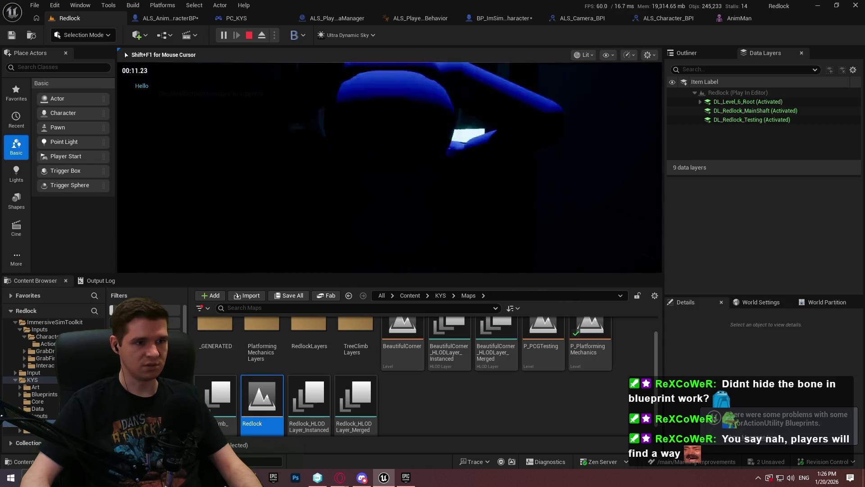
key("w")
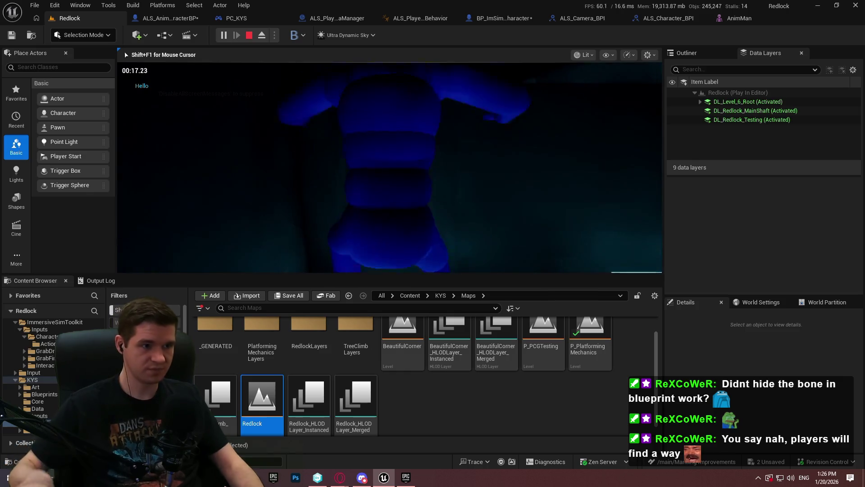
key("Escape")
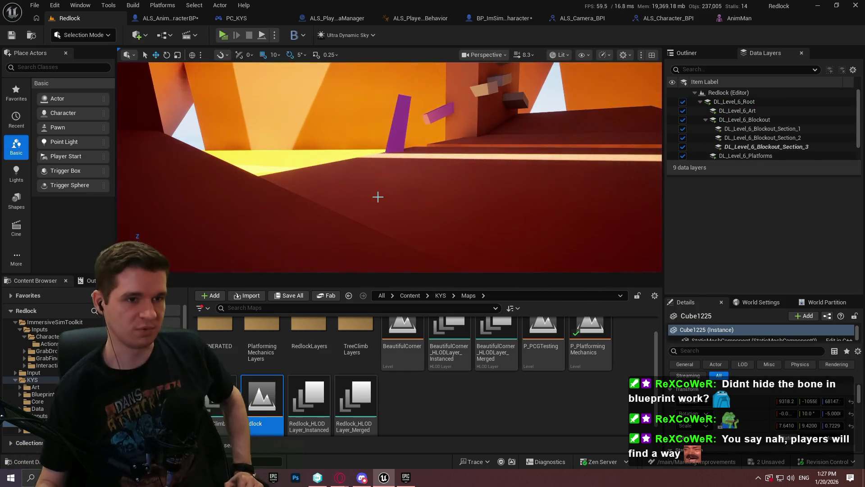
- Delete the Print String node from BP_ImSimBaseCharacter's StanceChanged event
left_click(166, 18)
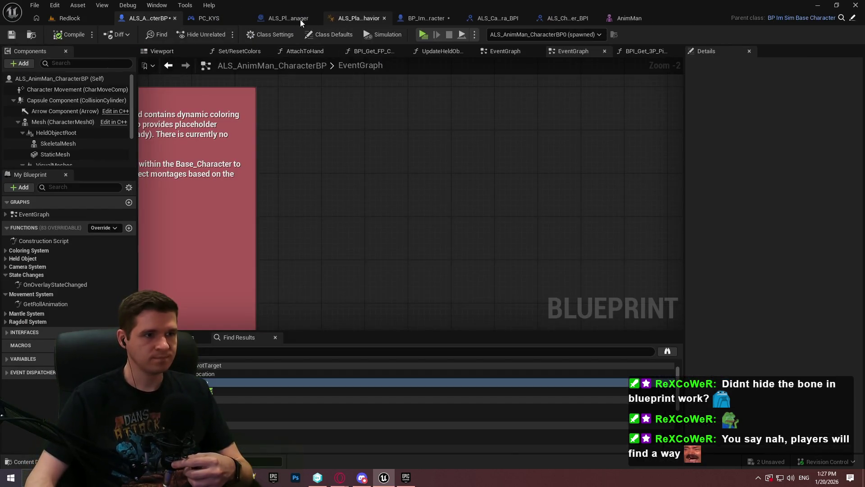
left_click(423, 17)
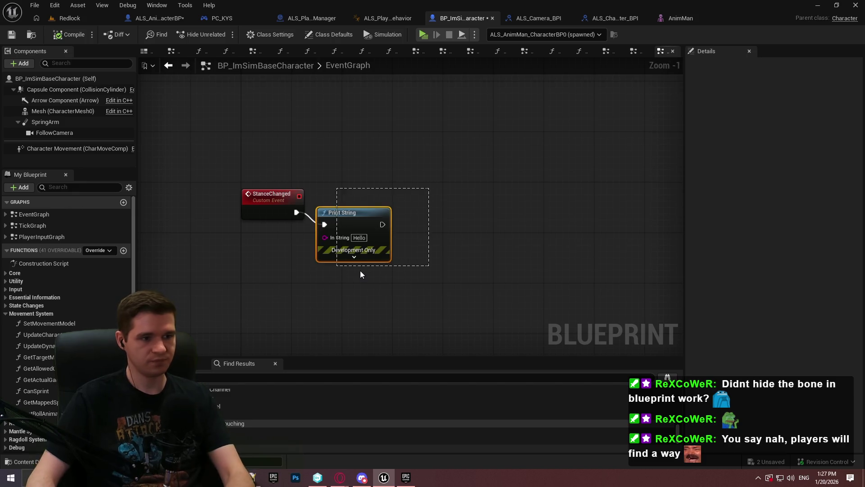
key("Delete")
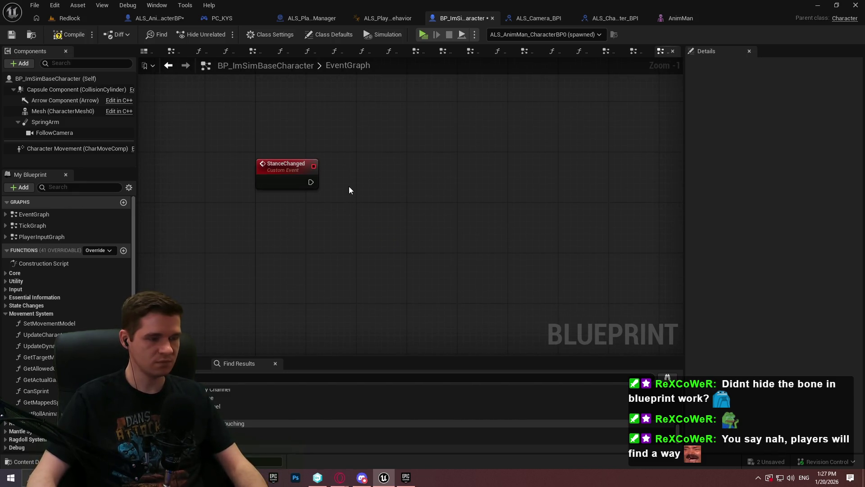
right_click(275, 229)
type("stance")
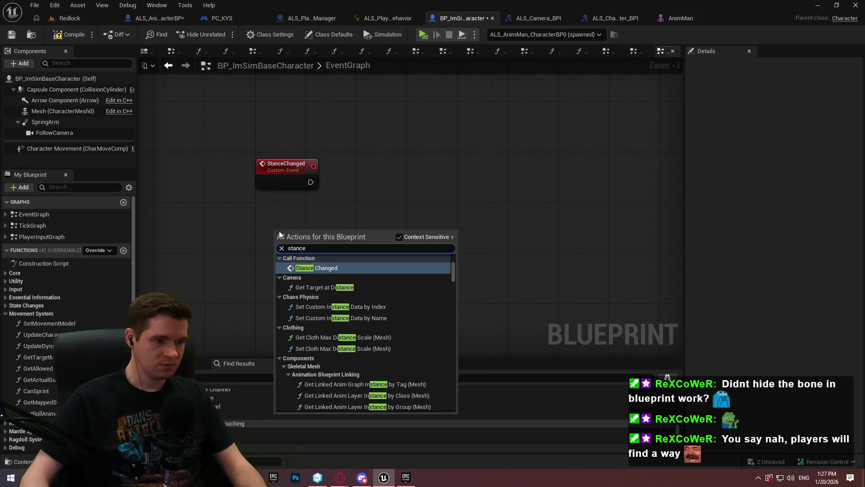
left_click_drag(452, 271, 466, 399)
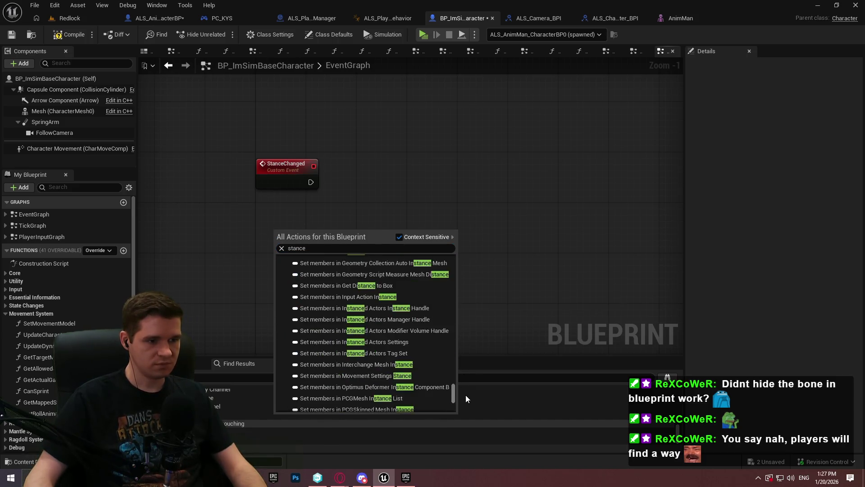
right_click(297, 175)
- Add an Is Crouched getter and a Branch node beside StanceChanged
right_click(255, 214)
type("crouched")
key("Escape")
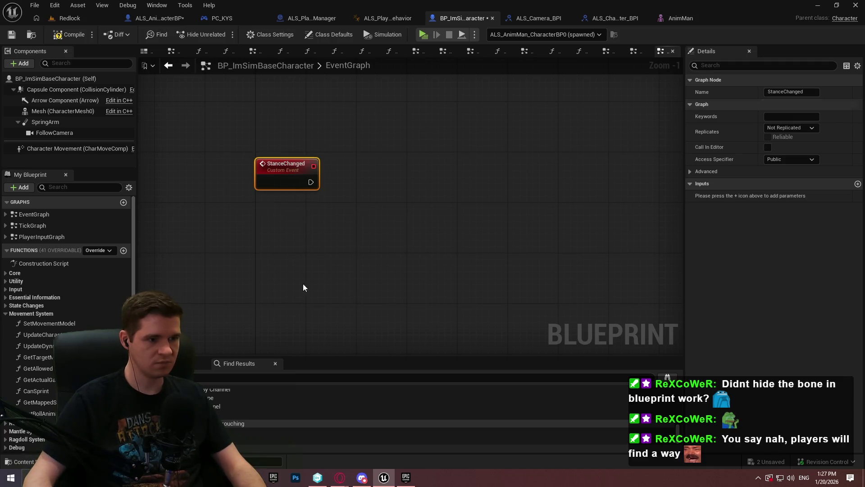
left_click(353, 206)
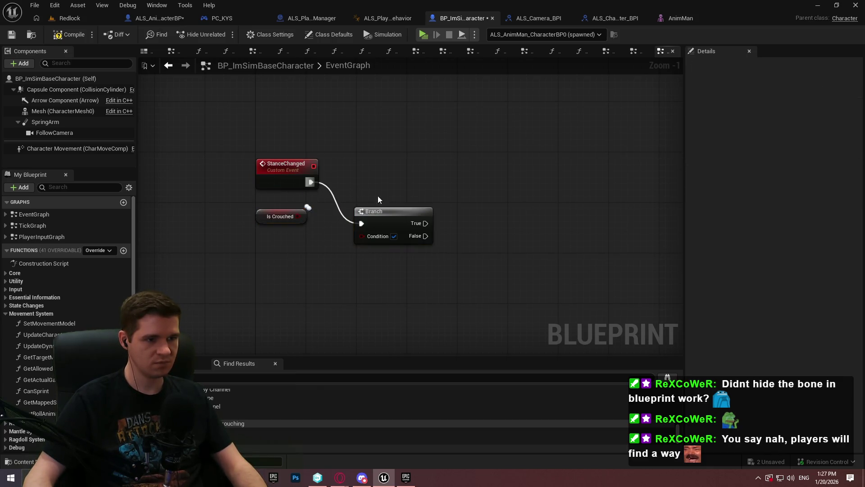
left_click_drag(376, 224, 385, 183)
- Connect Is Crouched to the Branch condition, then compile and save the blueprint
left_click(329, 234)
left_click_drag(298, 216, 371, 193)
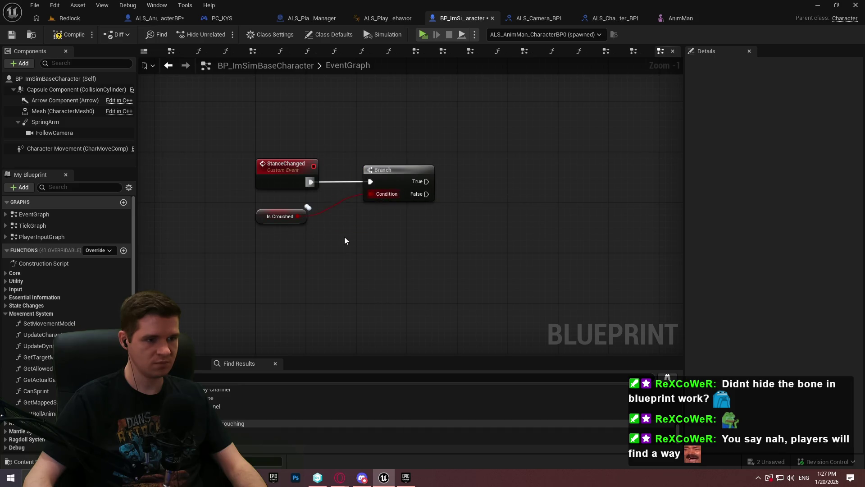
left_click_drag(303, 213, 342, 211)
left_click(392, 238)
scroll(388, 234, "up", 1)
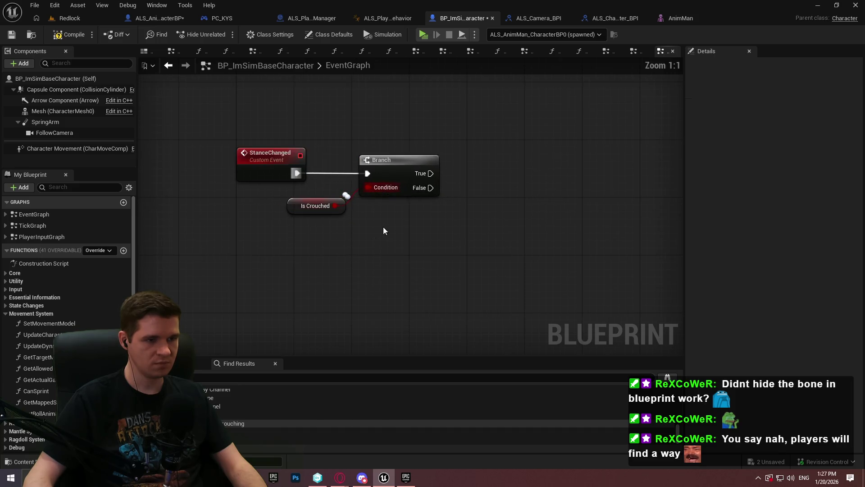
left_click(69, 35)
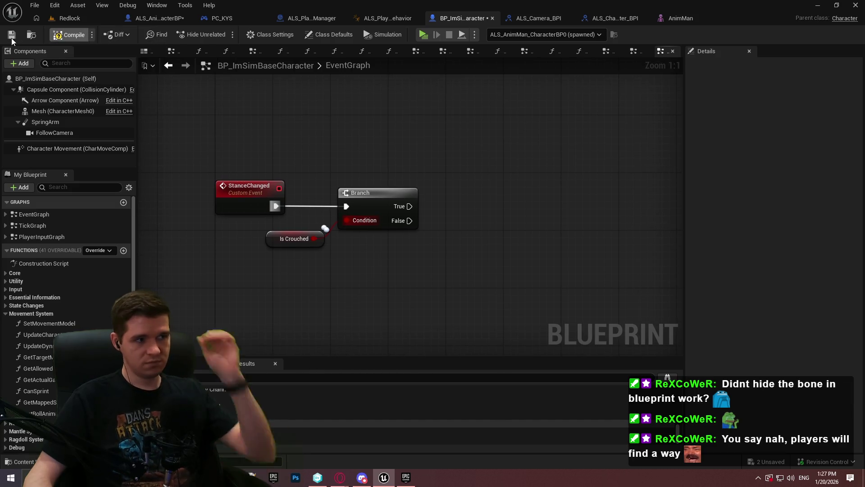
left_click(12, 35)
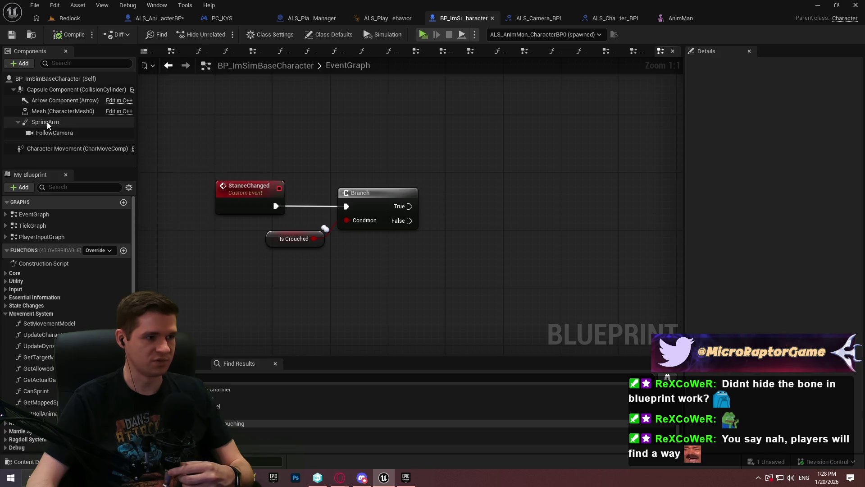
- Place SpringArm and FollowCamera references and add Get World Location for the Spring Arm
mouse_move(48, 125)
left_mouse_down()
mouse_move(242, 285)
mouse_move(267, 293)
left_mouse_up()
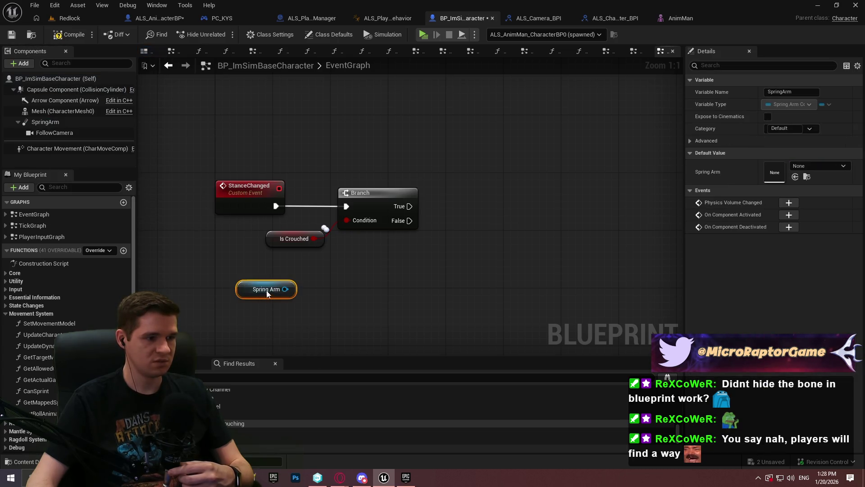
left_click(54, 132)
left_click_drag(54, 132, 243, 324)
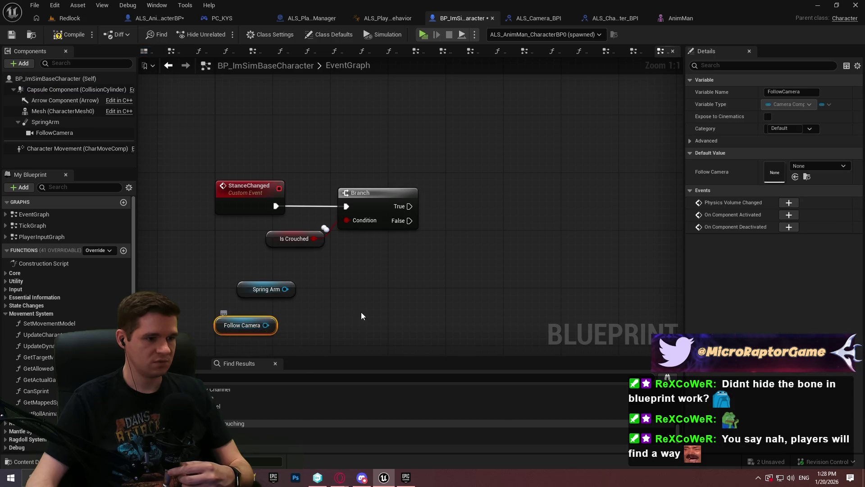
mouse_move(353, 220)
left_mouse_down()
mouse_move(340, 231)
mouse_move(386, 225)
left_mouse_up()
type("get world")
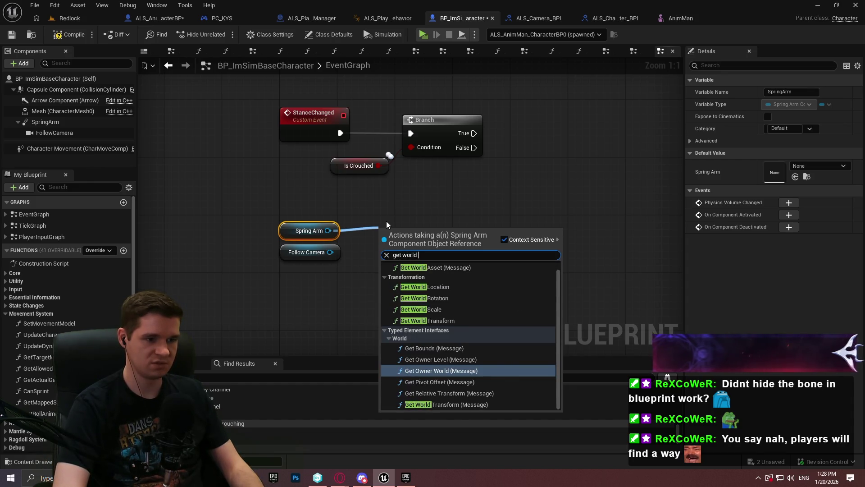
key("Up")
key("Up")
key("Up")
key("Down")
key("Return")
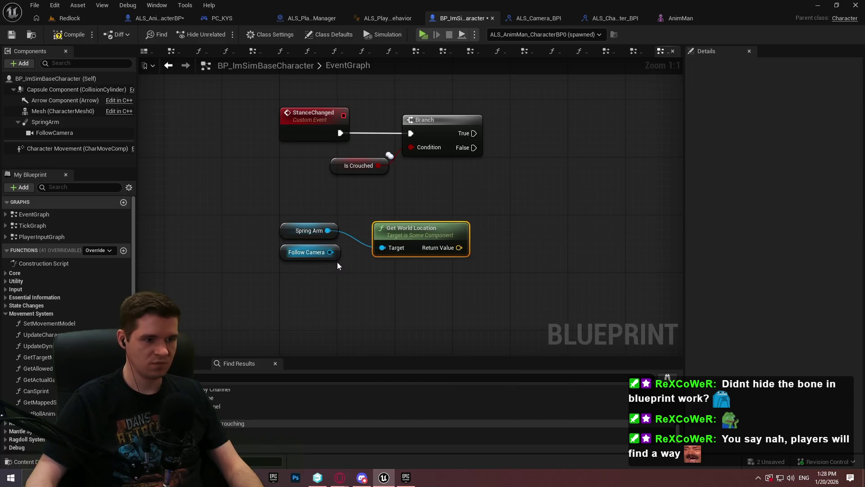
- Duplicate Get World Location and wire Follow Camera into the copy
left_click_drag(330, 251, 363, 282)
type("distance")
left_click(292, 293)
left_click(394, 255)
key("ctrl+c")
key("ctrl+v")
left_click_drag(324, 257, 330, 252)
left_click_drag(412, 278, 419, 270)
- Add a Distance (Vector) node taking both world locations as V1 and V2
left_click_drag(496, 241, 496, 243)
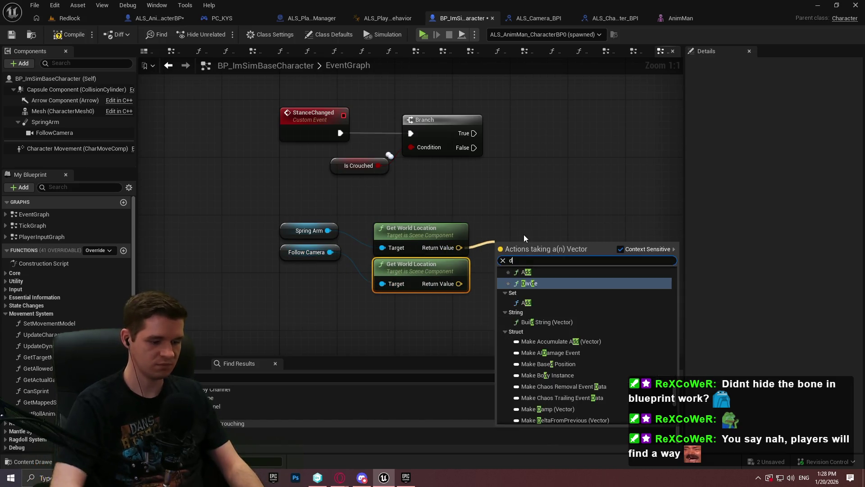
type("distance")
key("Return")
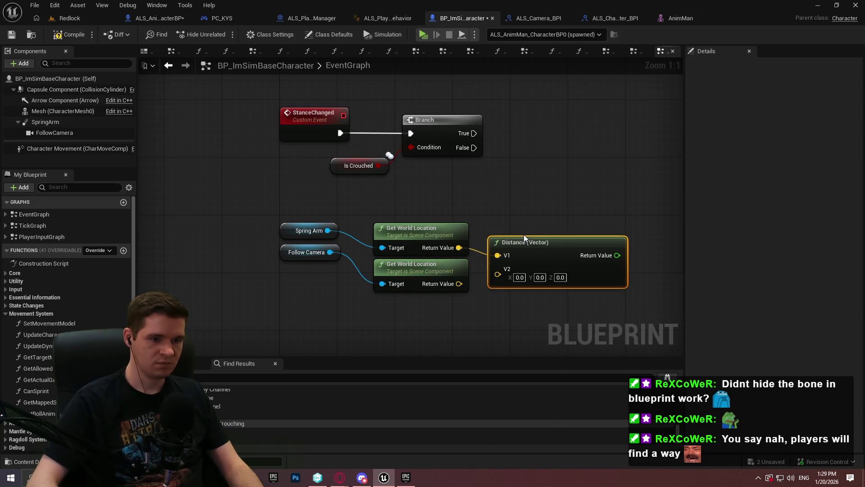
left_click_drag(497, 268, 459, 284)
- Arrange the distance calculation nodes under the Branch, leaving room on the right
left_click(407, 320)
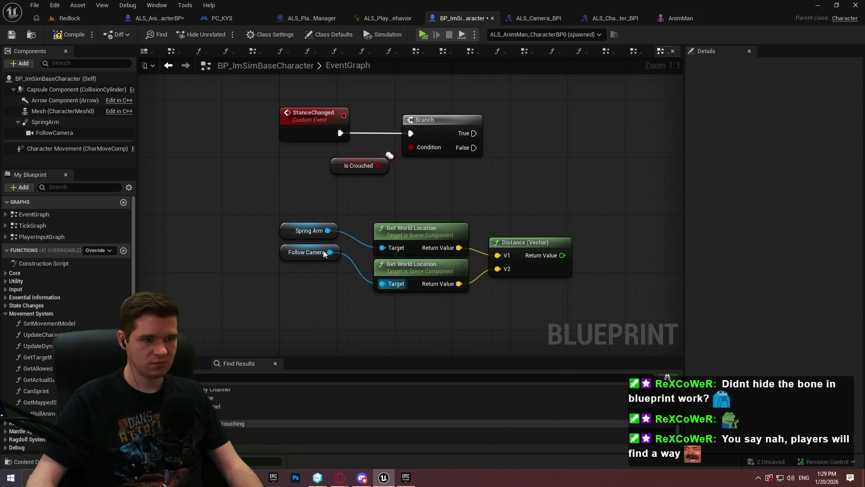
mouse_move(332, 255)
left_mouse_down()
mouse_move(346, 275)
mouse_move(363, 269)
left_mouse_up()
left_click_drag(336, 231, 361, 231)
left_click_drag(325, 206, 543, 282)
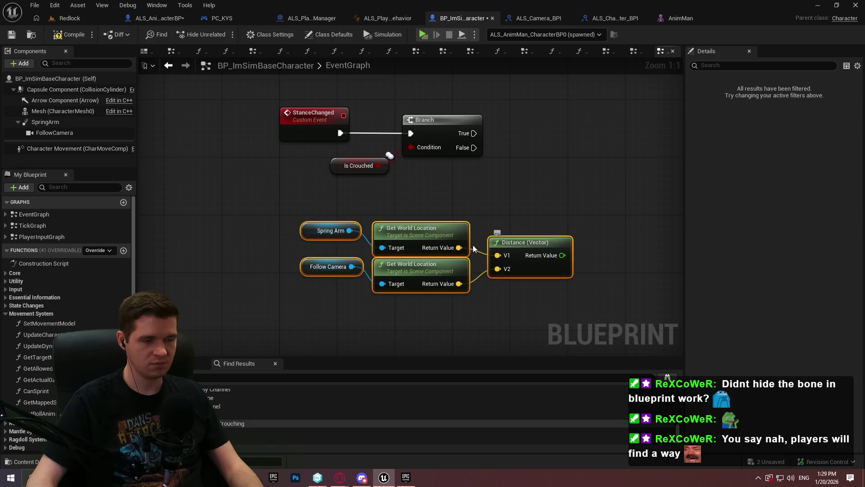
left_click_drag(525, 242, 403, 257)
left_click(403, 233)
left_click_drag(414, 208, 502, 171)
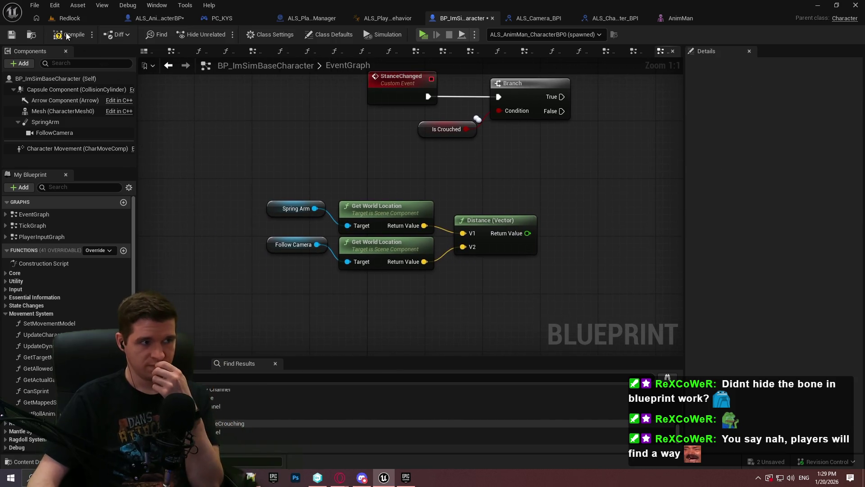
left_click_drag(528, 233, 592, 218)
- Add Normalize to Range after Distance, using the Spring Arm's Target Arm Length as Range Max
type("normalize")
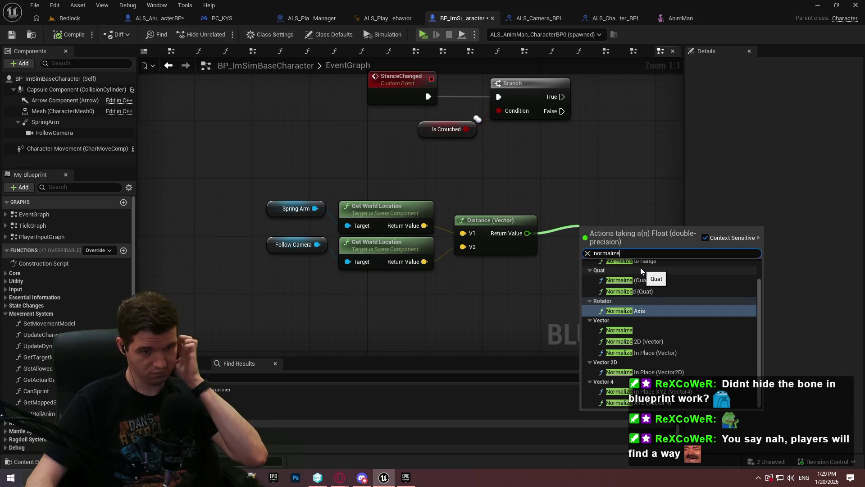
left_click(642, 262)
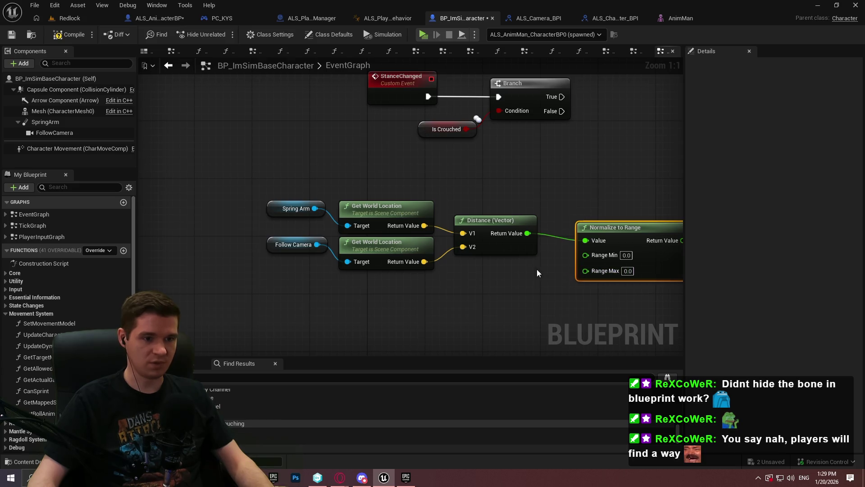
left_click(293, 208)
key("ctrl+c")
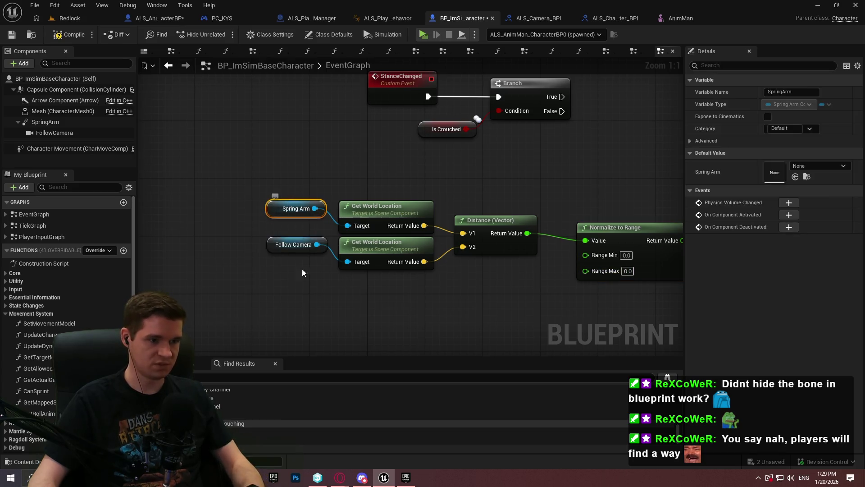
key("ctrl+v")
left_click_drag(358, 288, 399, 285)
type("target leng")
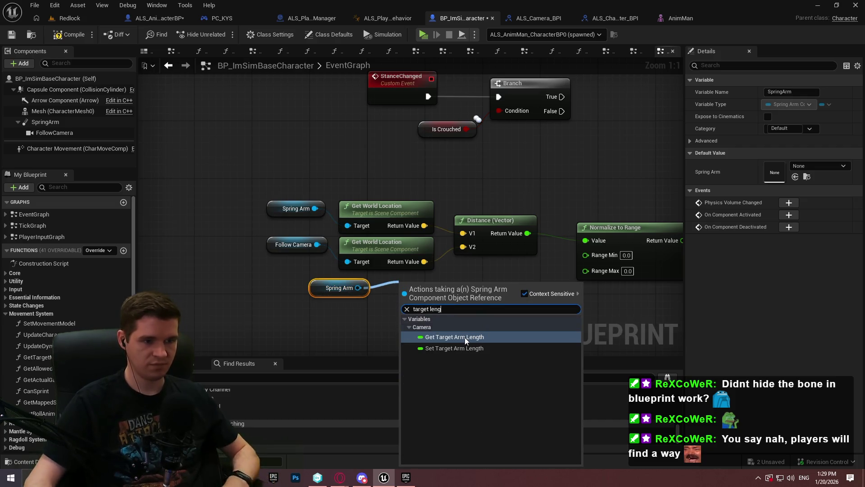
left_click(464, 337)
left_click_drag(495, 288, 585, 271)
- Tidy the Spring Arm, Target Arm Length and Normalize to Range nodes into line
left_click_drag(437, 281, 415, 281)
mouse_move(422, 325)
left_mouse_down()
mouse_move(351, 284)
mouse_move(404, 311)
mouse_move(345, 292)
left_mouse_up()
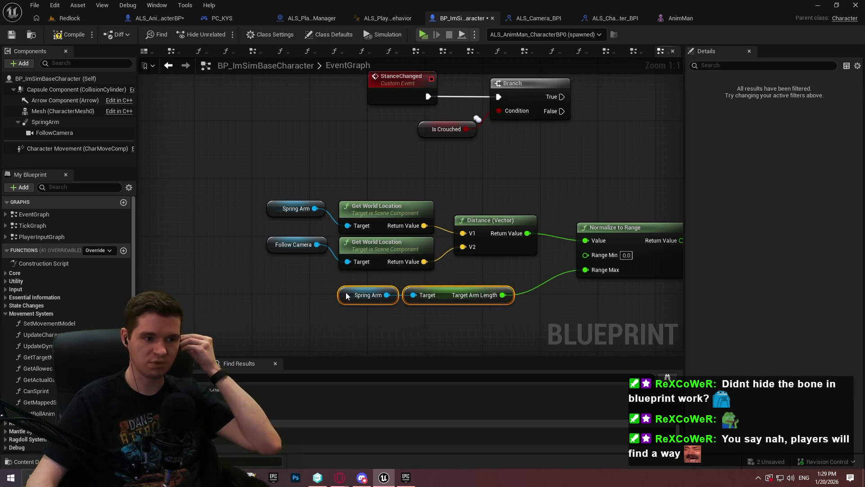
left_click_drag(598, 283, 498, 301)
left_click_drag(500, 248, 479, 241)
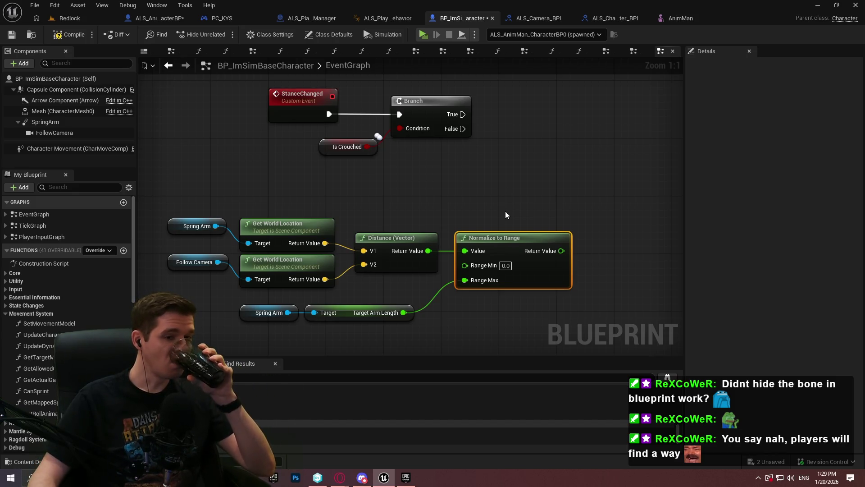
left_click(518, 207)
left_click_drag(522, 202, 491, 208)
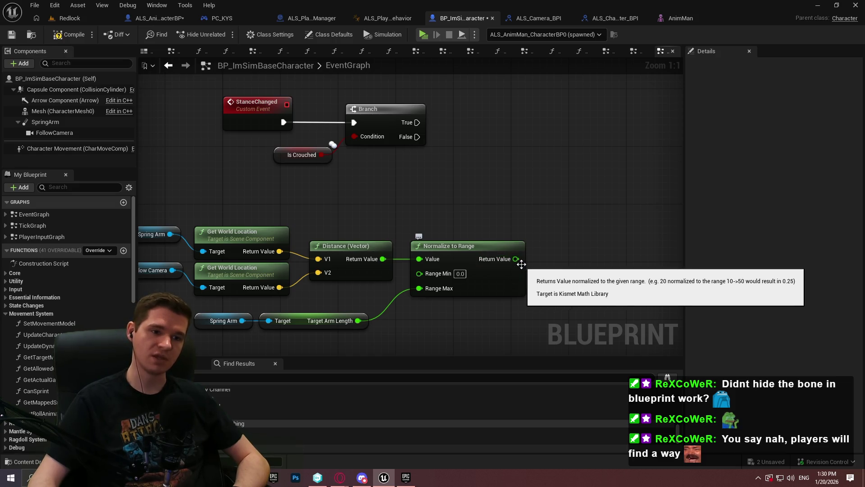
left_click_drag(516, 259, 569, 251)
- Test the normalized distance for less than 0.5 and drive a new StanceChanged Branch with it
type("<")
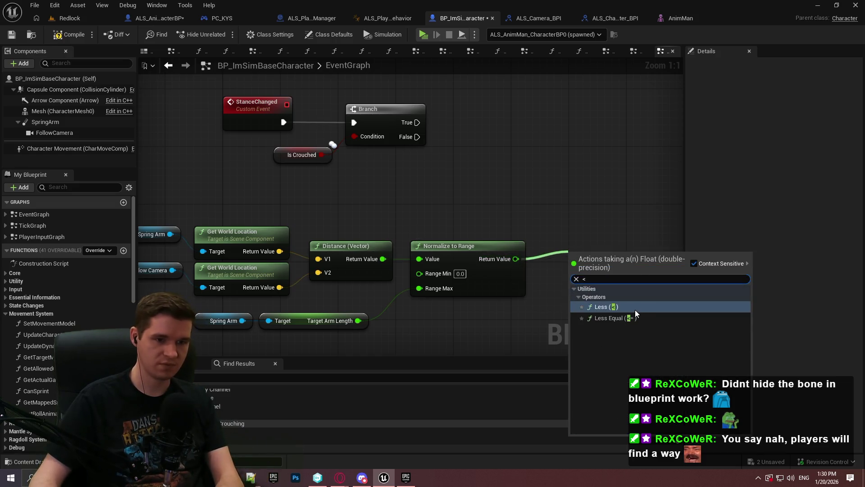
left_click(635, 310)
type("0.5")
key("Return")
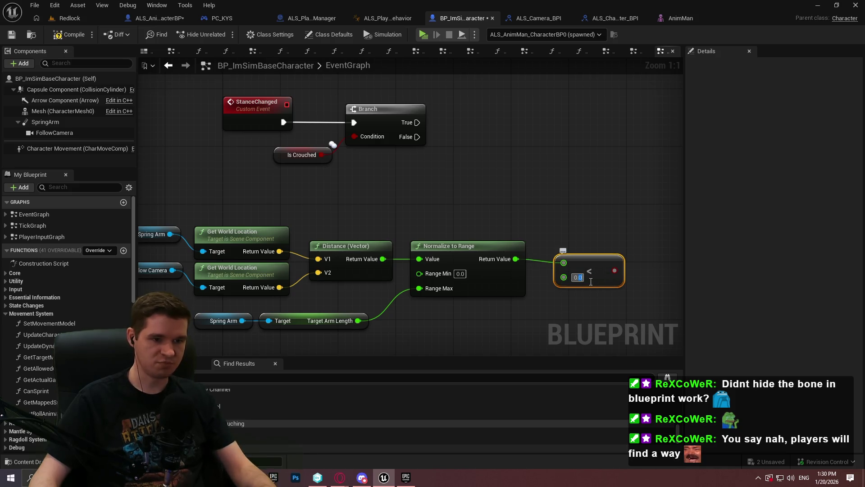
left_click(644, 220)
left_click_drag(651, 248, 615, 270)
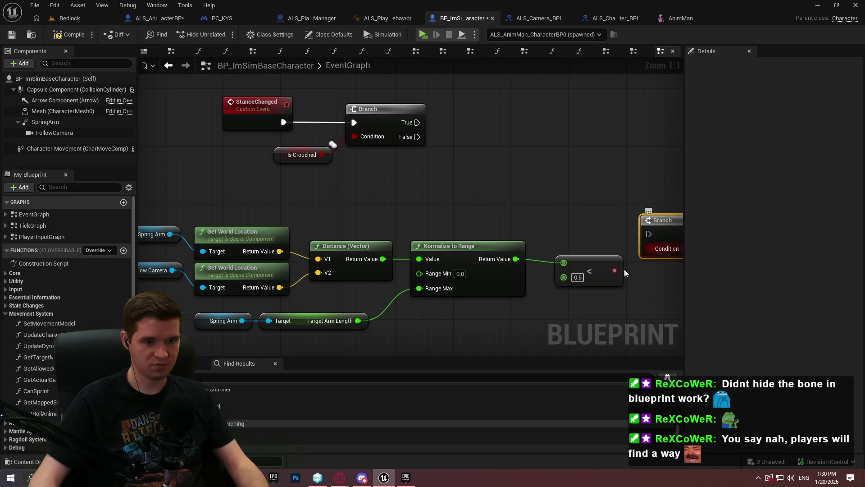
mouse_move(644, 232)
left_mouse_down()
mouse_move(350, 166)
mouse_move(283, 122)
left_mouse_up()
- Remove the leftover Branch copies, regroup the distance nodes, and add another Spring Arm reference
mouse_move(379, 183)
left_mouse_down()
mouse_move(291, 139)
mouse_move(312, 149)
mouse_move(625, 149)
mouse_move(534, 184)
left_mouse_up()
key("ctrl+z")
mouse_move(603, 280)
left_mouse_down()
mouse_move(591, 158)
mouse_move(595, 167)
left_mouse_up()
scroll(581, 171, "down", 1)
left_click_drag(656, 279, 208, 186)
mouse_move(414, 205)
left_mouse_down()
mouse_move(365, 148)
mouse_move(407, 150)
mouse_move(388, 172)
mouse_move(374, 171)
left_mouse_up()
scroll(340, 179, "down", 1)
left_click_drag(521, 177, 399, 230)
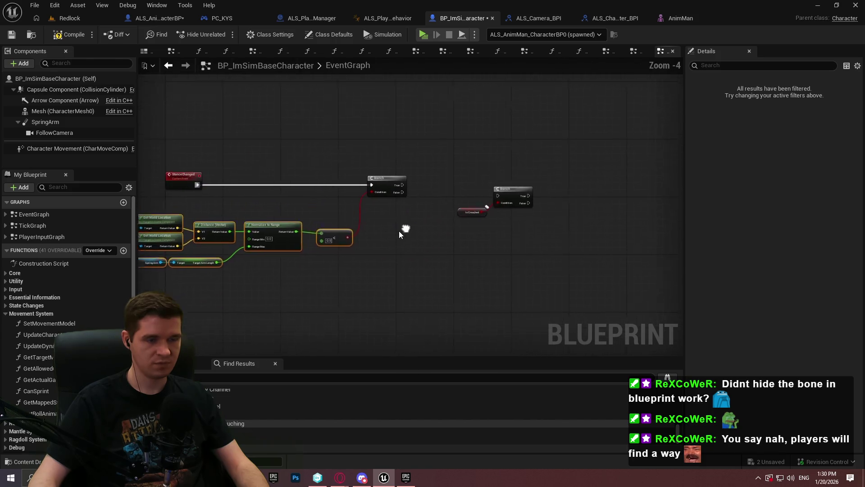
mouse_move(43, 123)
left_mouse_down()
mouse_move(156, 168)
mouse_move(315, 269)
mouse_move(361, 277)
left_mouse_up()
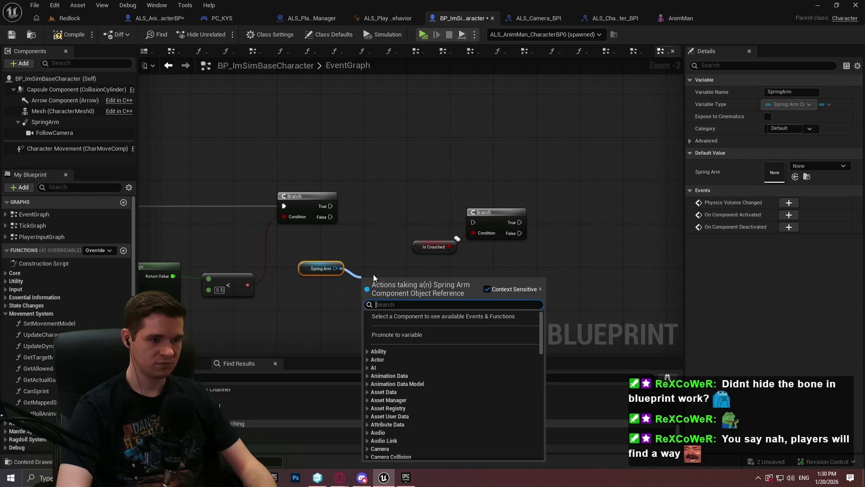
- Add a Set World Location node for the Spring Arm and place it beside the Spring Arm reference
type("set world lc")
key("BackSpace")
type("ocatio")
key("Return")
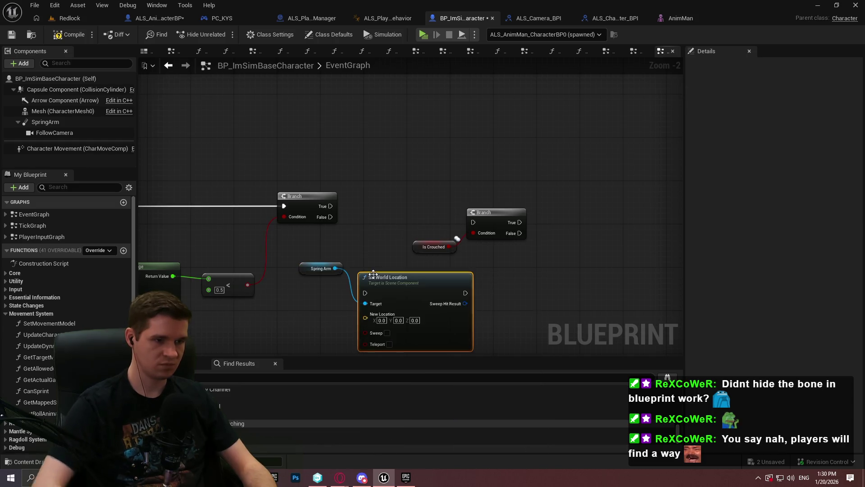
scroll(366, 203, "up", 2)
left_click_drag(486, 255, 623, 291)
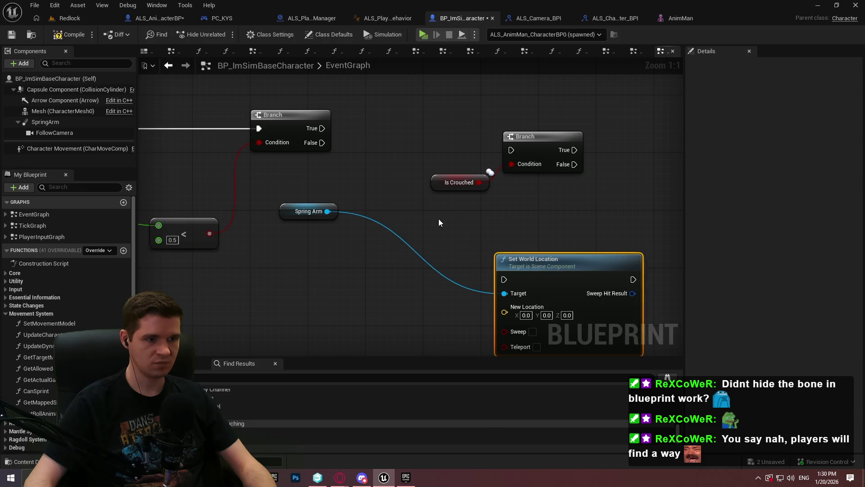
mouse_move(331, 210)
left_mouse_down()
mouse_move(460, 289)
mouse_move(475, 317)
left_mouse_up()
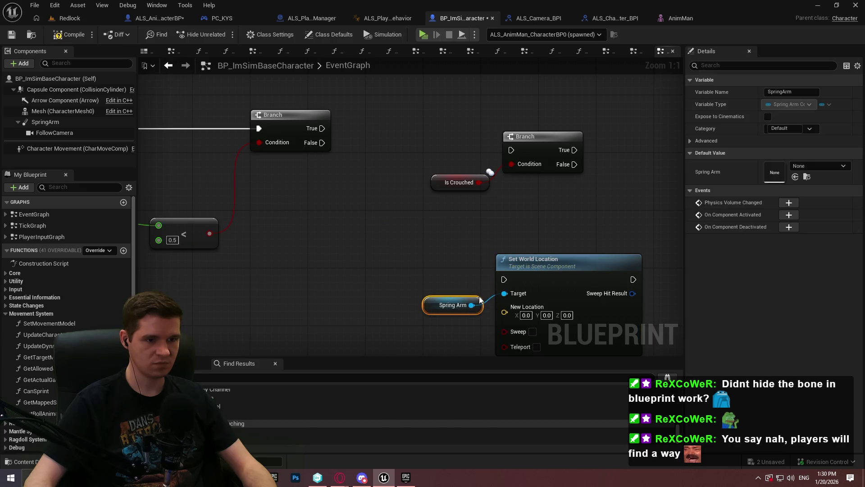
mouse_move(414, 332)
left_mouse_down()
mouse_move(365, 267)
mouse_move(417, 237)
left_mouse_up()
- Add a Get Socket Location node for the Mesh with socket name TP_CameraTrace_R
right_click(413, 238)
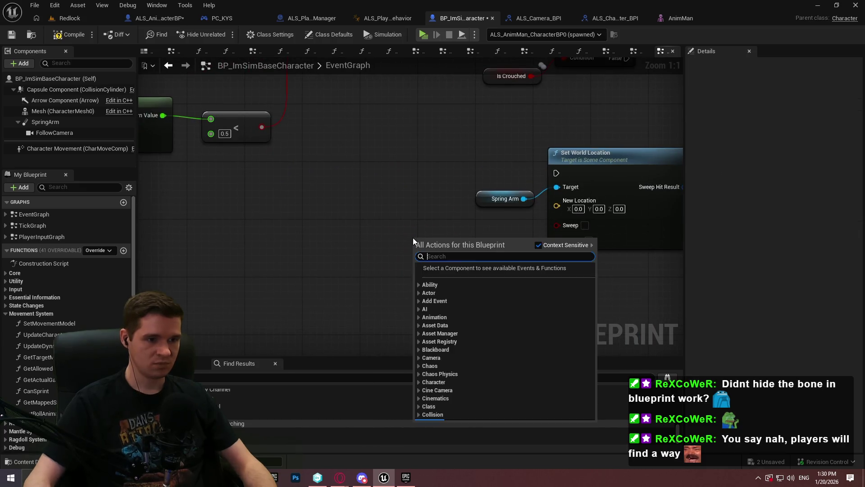
type("get socket")
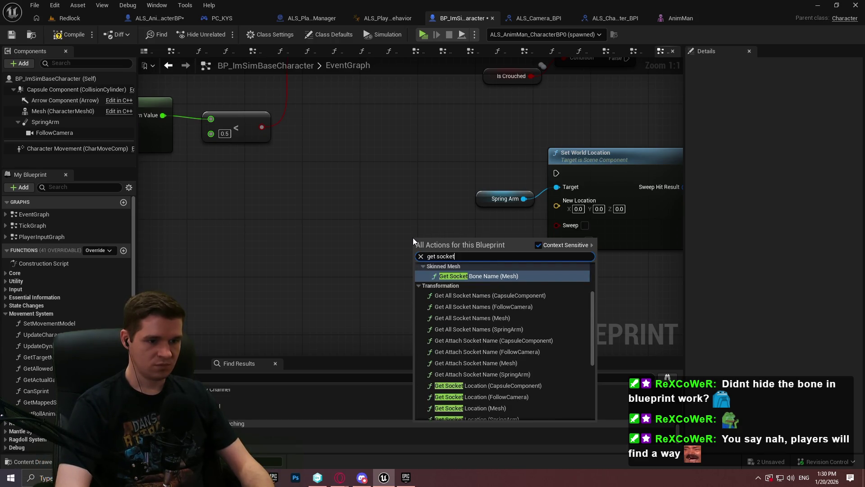
type(" loc")
key("Down")
key("Down")
key("Return")
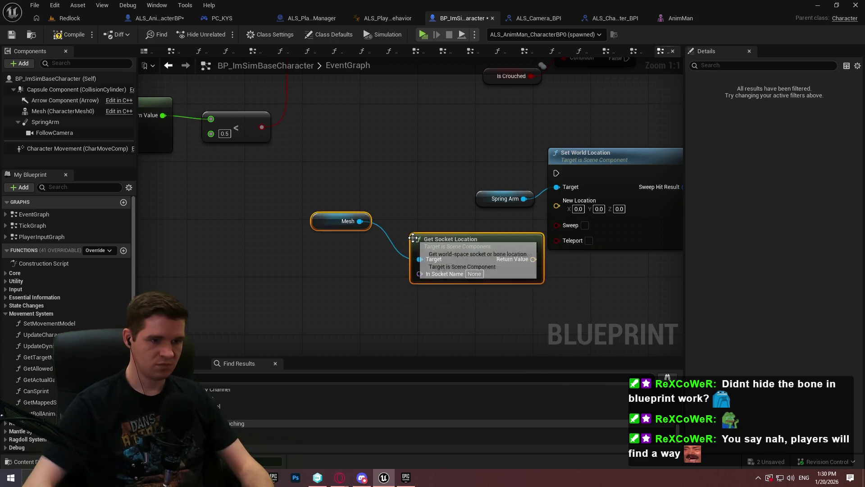
left_click(699, 16)
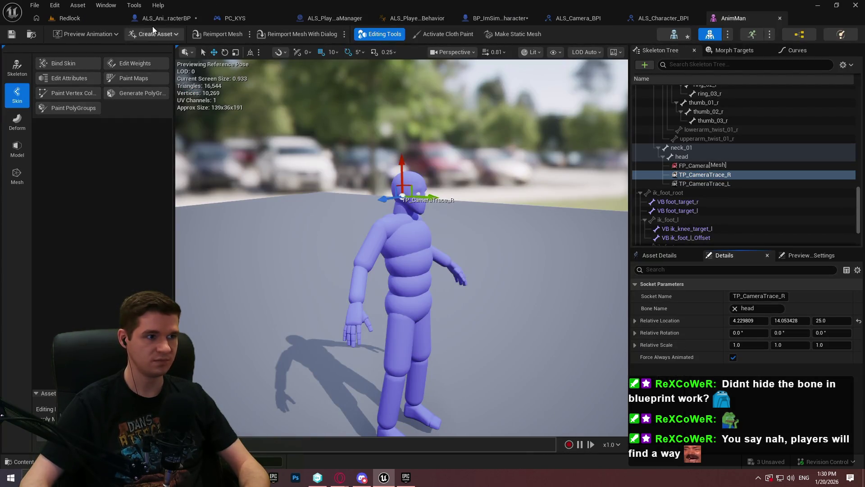
left_click(163, 18)
left_click(456, 17)
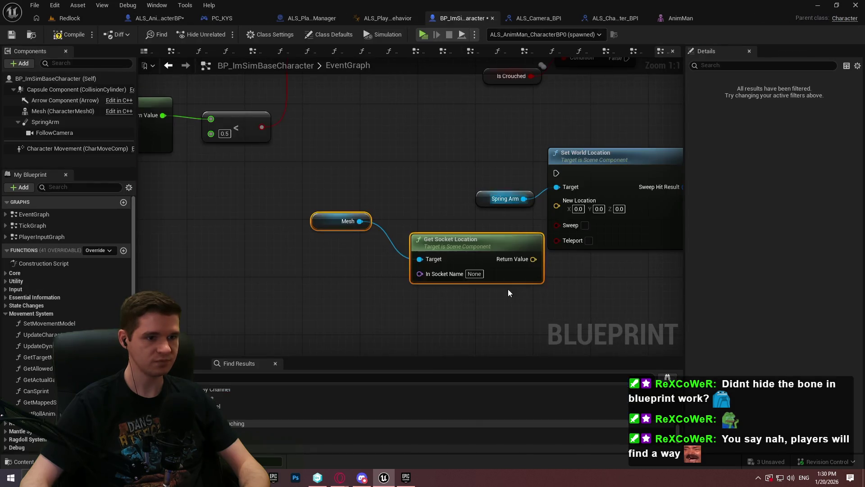
left_click(474, 273)
key("ctrl+v")
key("Return")
- Wire the socket location Return Value into Set World Location's New Location
mouse_move(462, 244)
left_mouse_down()
mouse_move(433, 224)
mouse_move(450, 227)
left_mouse_up()
mouse_move(332, 208)
left_mouse_down()
mouse_move(332, 217)
mouse_move(391, 242)
mouse_move(340, 263)
left_mouse_up()
left_click_drag(456, 260, 559, 207)
mouse_move(223, 224)
left_mouse_down()
mouse_move(383, 242)
mouse_move(472, 230)
mouse_move(448, 220)
left_mouse_up()
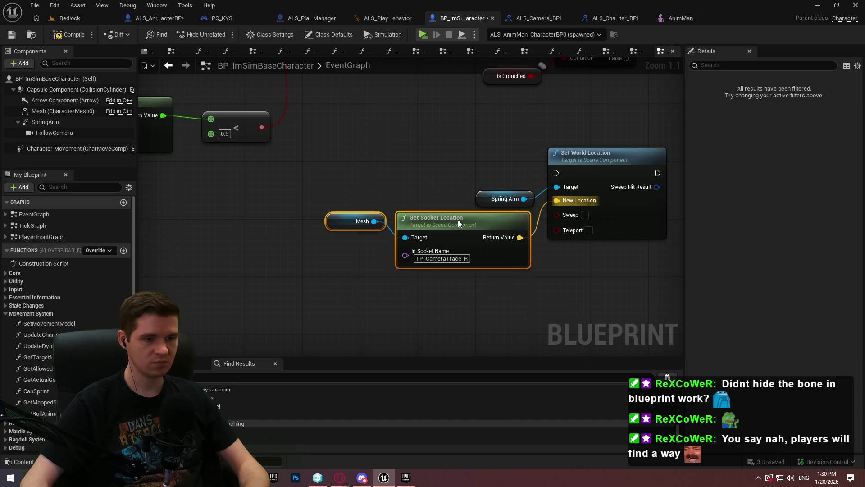
left_click(468, 288)
- Move the Set World Location and Spring Arm nodes up and to the right
left_click_drag(553, 221, 475, 249)
left_click(493, 221)
left_click(424, 227, "ctrl")
left_click_drag(563, 193, 650, 179)
left_click(599, 276)
left_click_drag(571, 223, 528, 287)
- Feed New Location from an Ease node set to the Ease in Out function
type("lerp")
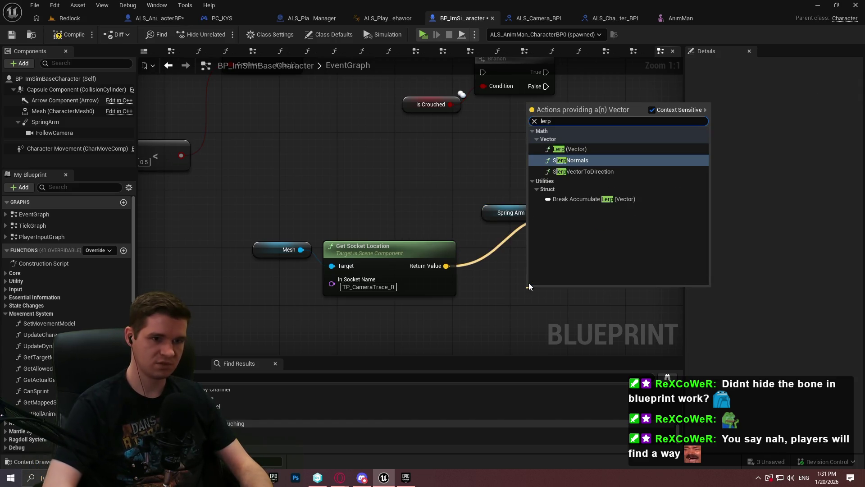
key("Up")
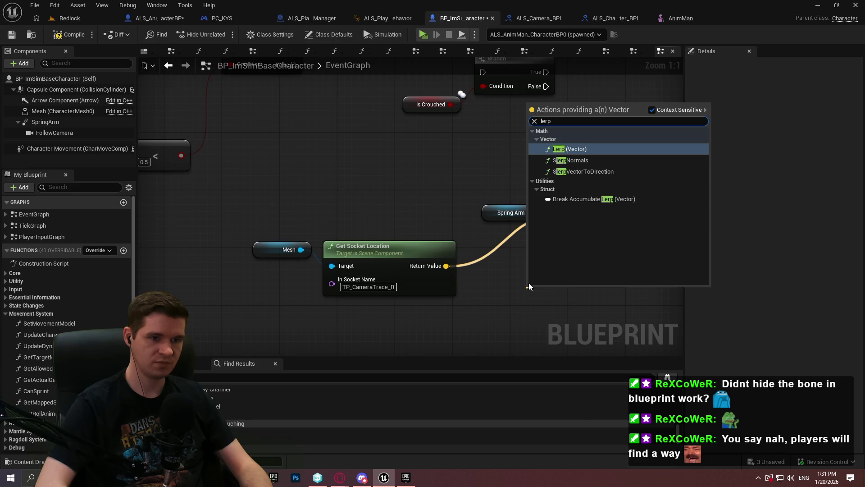
key("BackSpace")
key("BackSpace")
key("BackSpace")
type("ease")
key("Return")
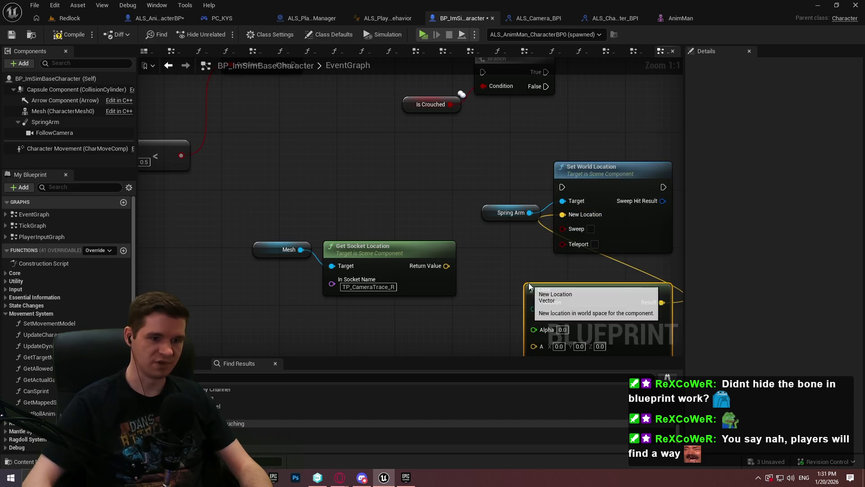
left_click(590, 256)
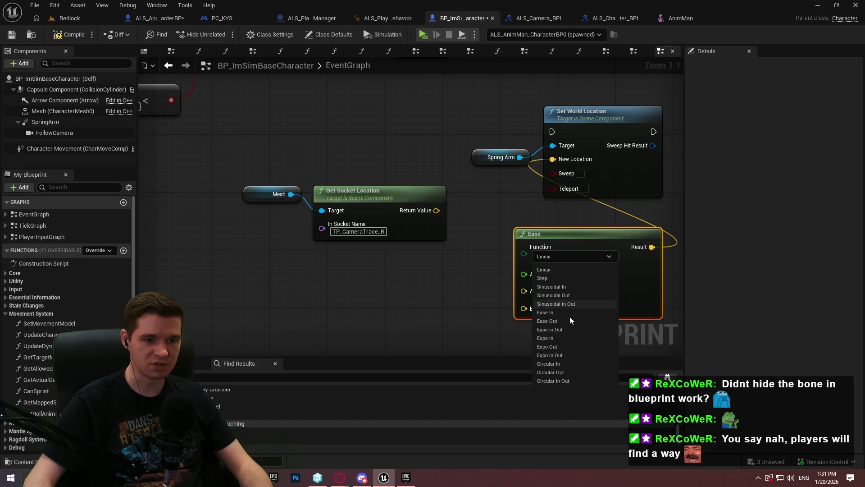
left_click(564, 329)
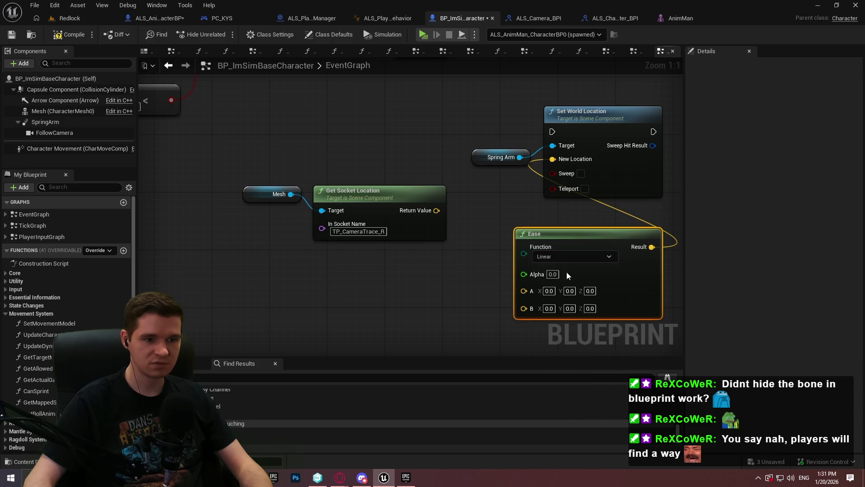
left_click(499, 230)
- Search for a Timeline node, removing the Add Component node added by mistake
mouse_move(449, 176)
left_mouse_down()
mouse_move(490, 228)
mouse_move(378, 223)
left_mouse_up()
right_click(378, 223)
type("timeline")
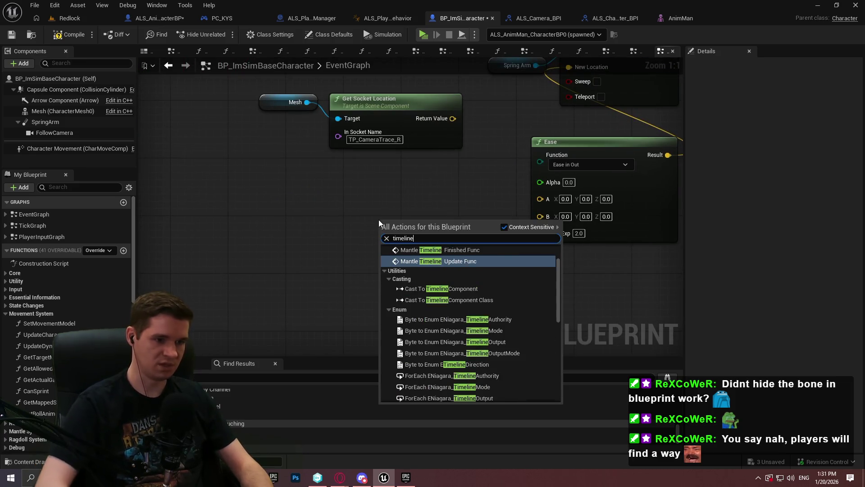
left_click(477, 267)
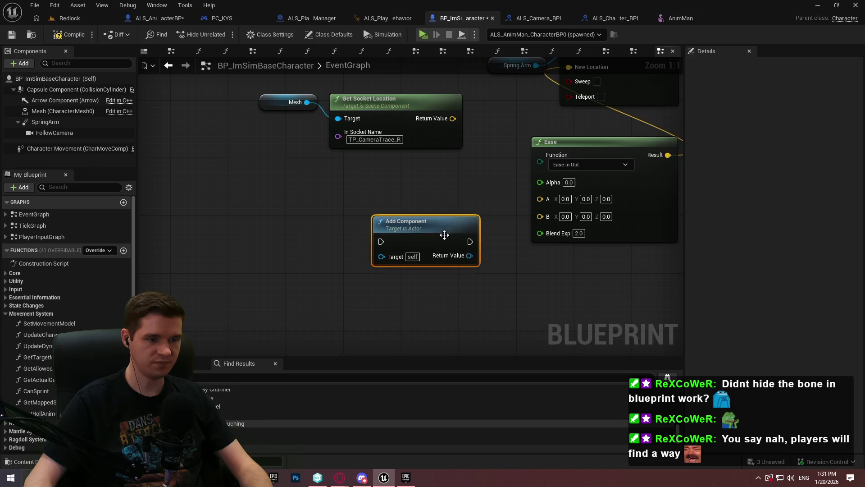
key("Delete")
- Add a Timeline node named SpringArmTimeline and open it in the timeline editor
right_click(364, 231)
type("timeline")
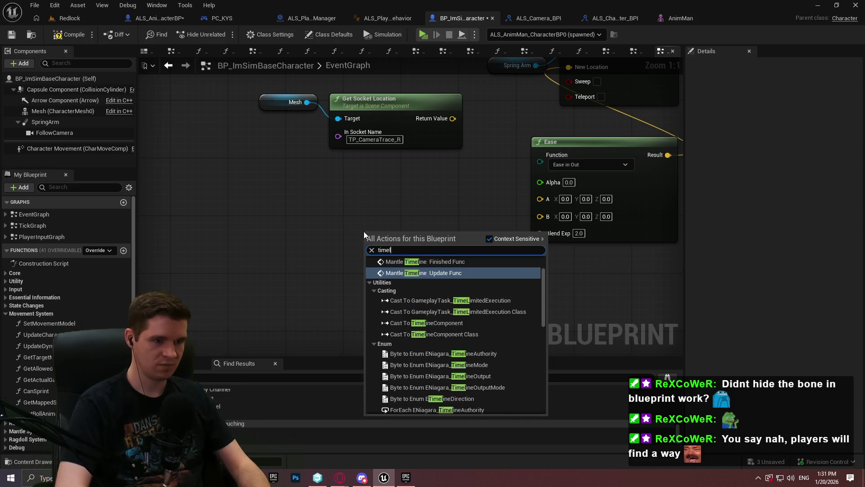
scroll(475, 334, "down", 2)
scroll(473, 343, "up", 3)
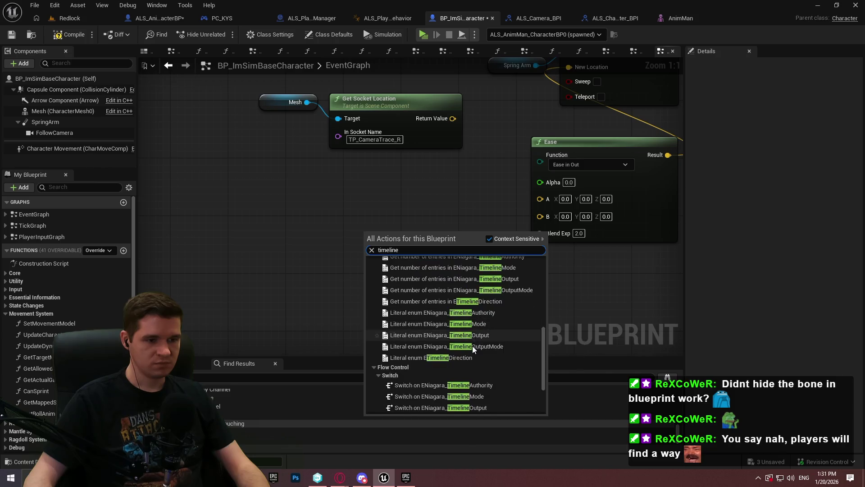
scroll(451, 374, "down", 2)
left_click(406, 407)
type("SpringArmTime")
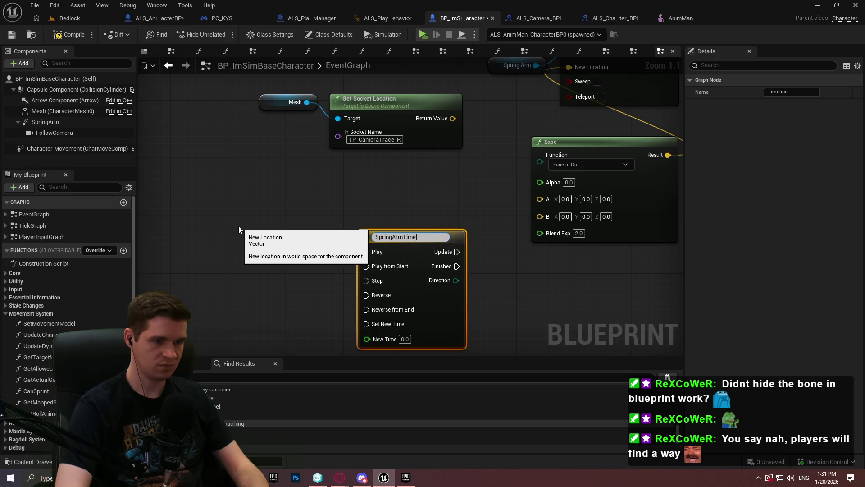
type("line")
key("Return")
double_click(390, 239)
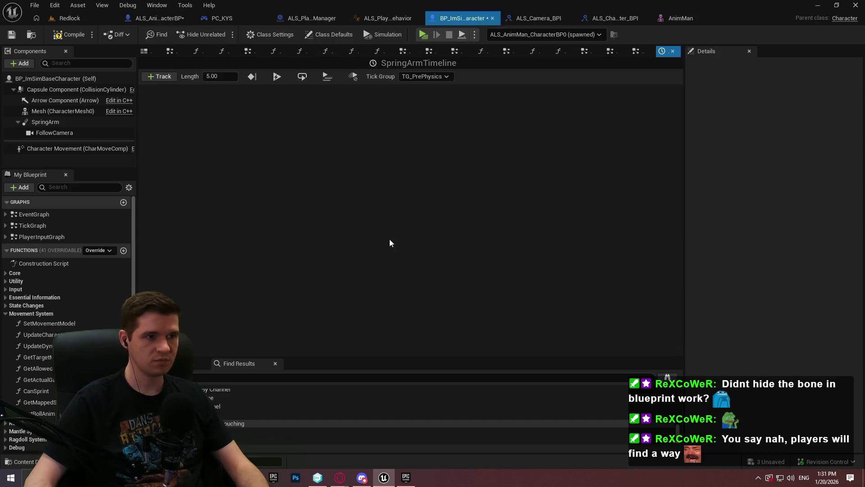
- Add a float track to the timeline and set its length to 2.00 seconds
left_click(171, 78)
left_click(193, 90)
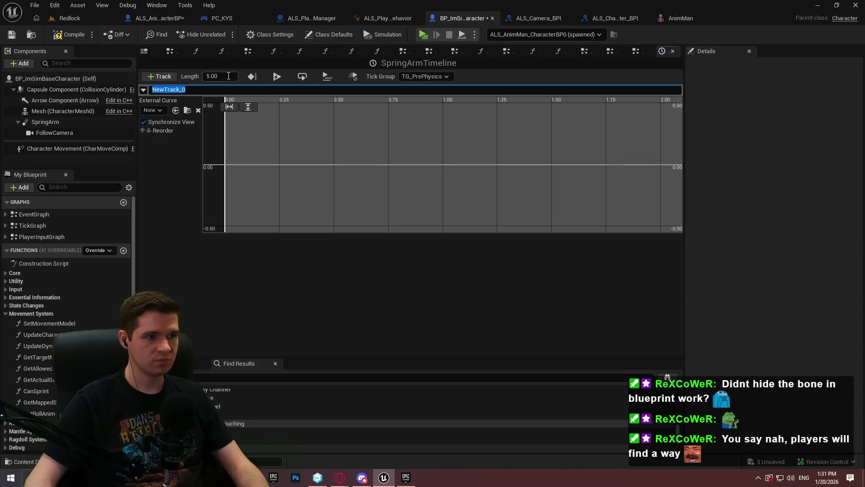
left_click(229, 75)
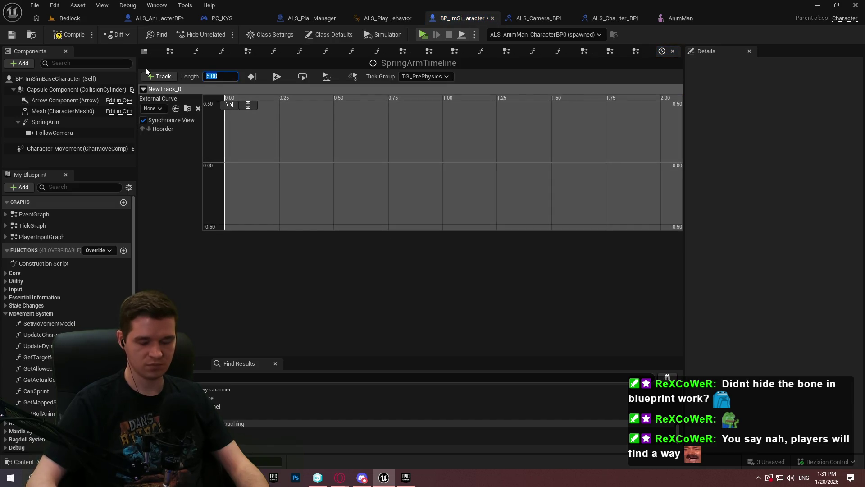
type("2")
key("Return")
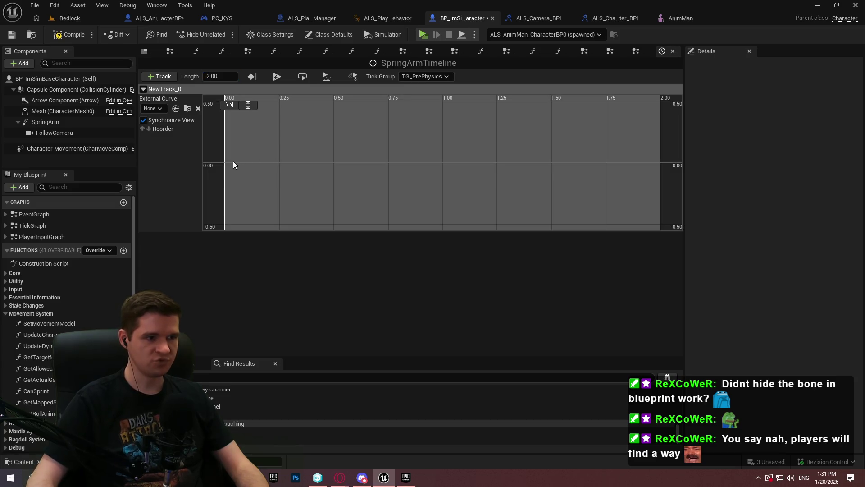
- Key the curve at 0 s value 0 and 2.0 s value 1, then save
left_click(226, 162, "shift")
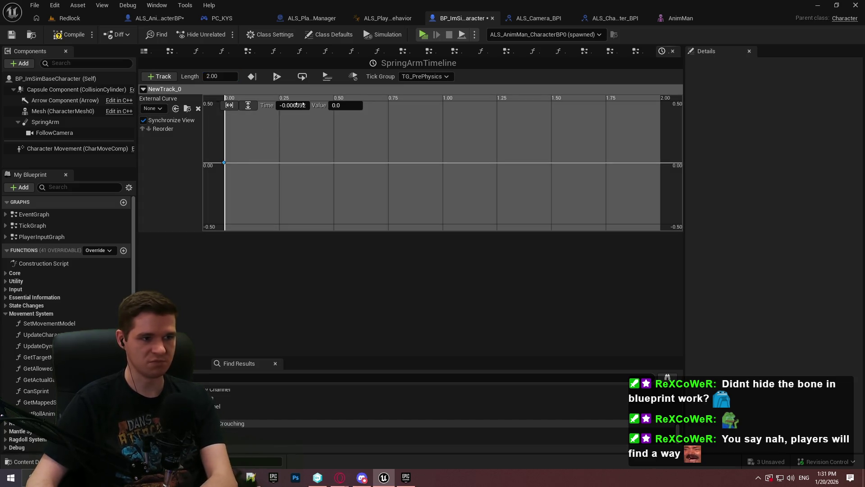
type("0")
left_click(579, 147)
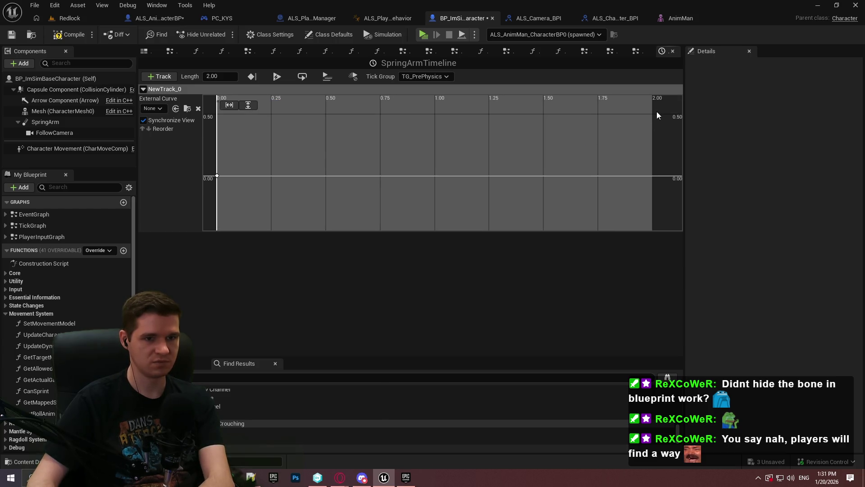
right_click(607, 126)
left_click(621, 142)
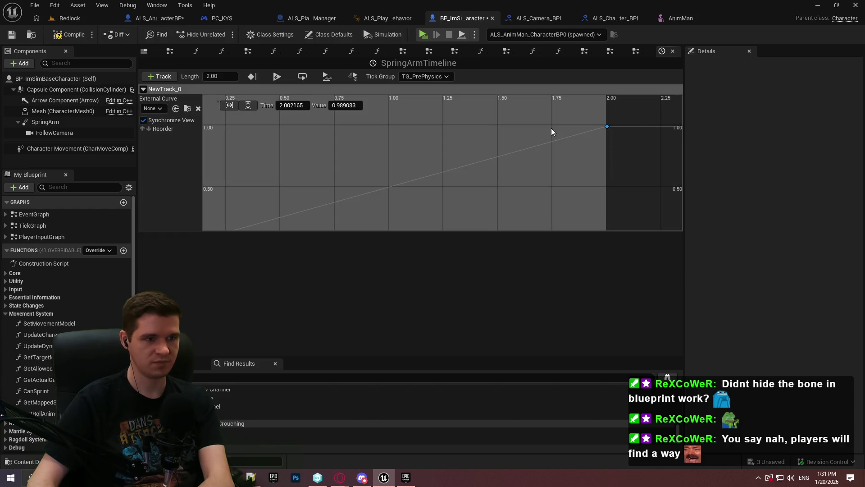
left_click(606, 127)
left_click(349, 106)
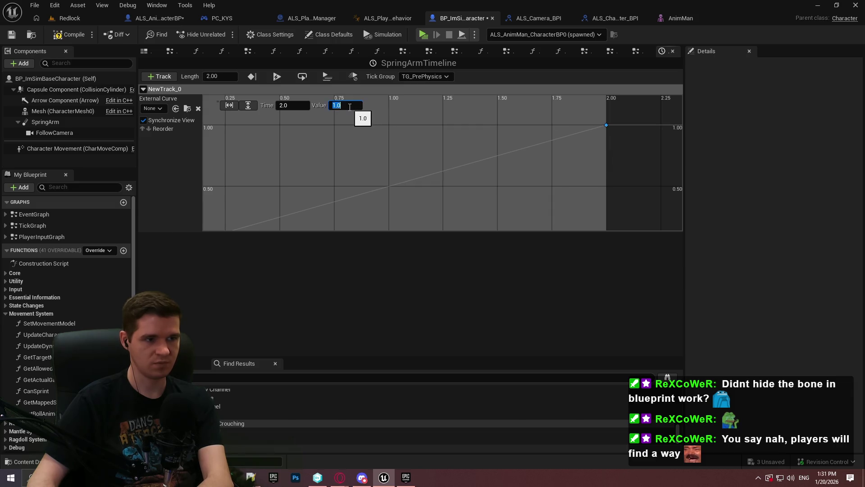
left_click(8, 35)
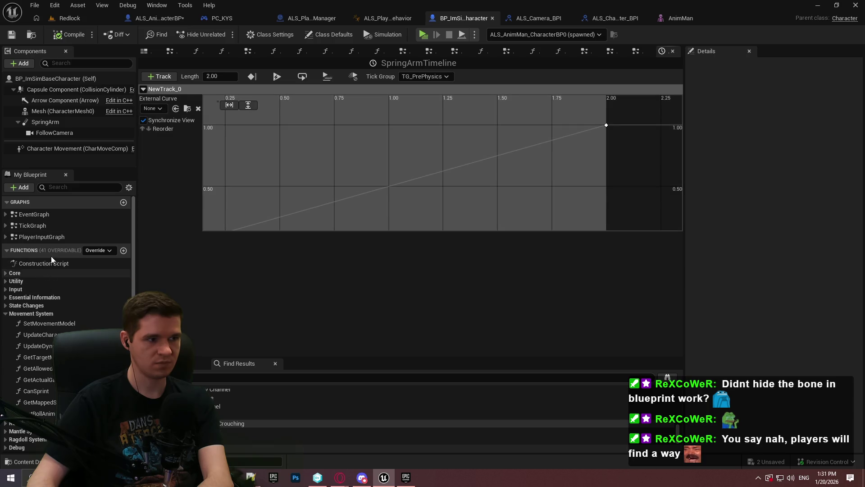
- Rename the NewTrack_0 track to SpringArmLerpAlpha and return to the EventGraph
right_click(164, 88)
left_click(207, 103)
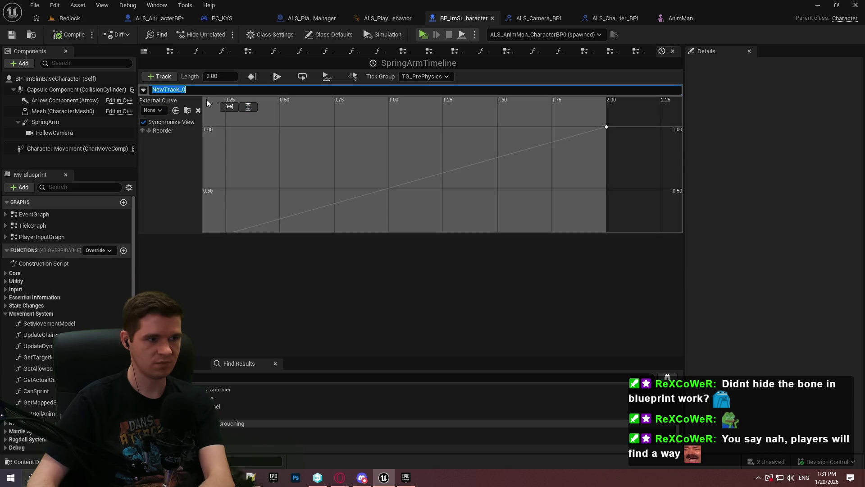
type("SpringArmLerp")
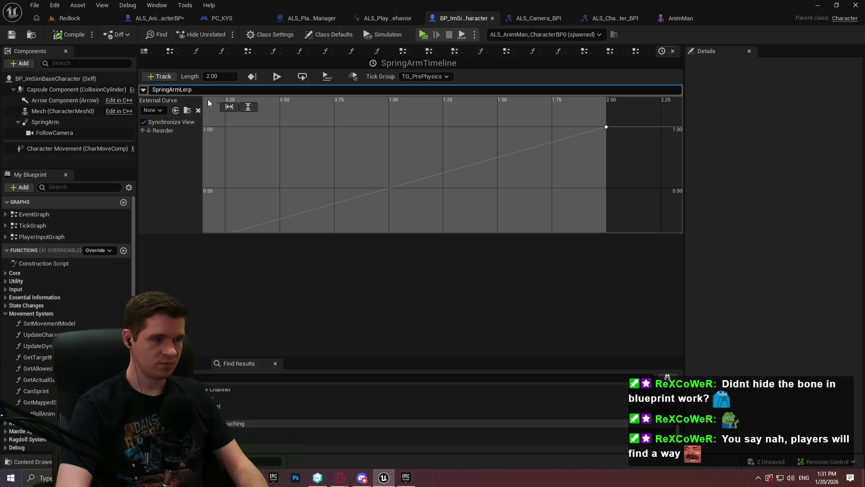
type("Alpha")
key("Return")
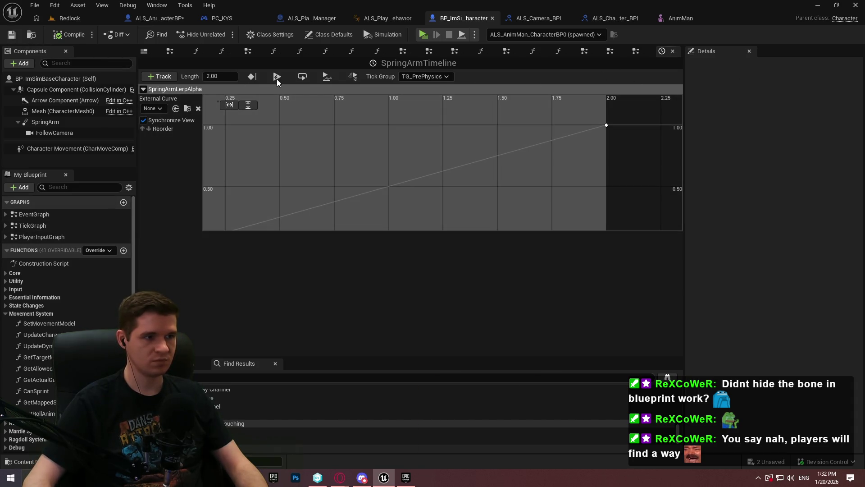
left_click(673, 51)
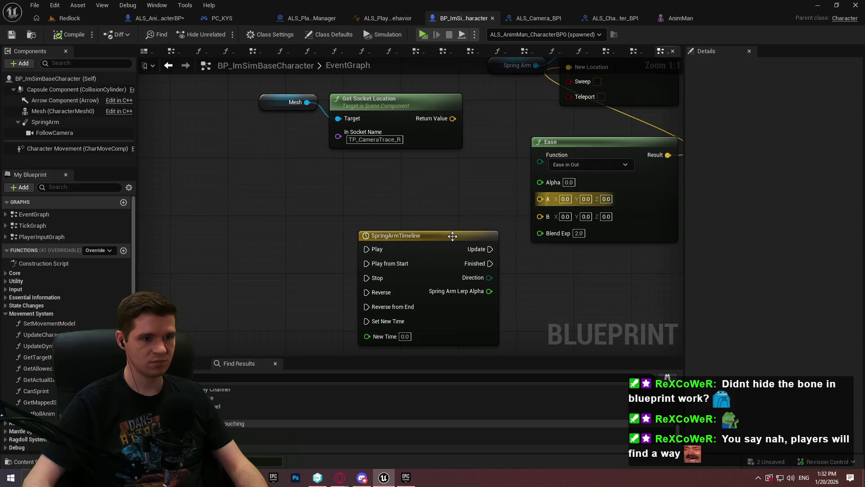
- Wire the SpringArmLerpAlpha output into Ease's Alpha and move the socket nodes below the timeline
mouse_move(489, 290)
left_mouse_down()
mouse_move(548, 186)
mouse_move(541, 181)
left_mouse_up()
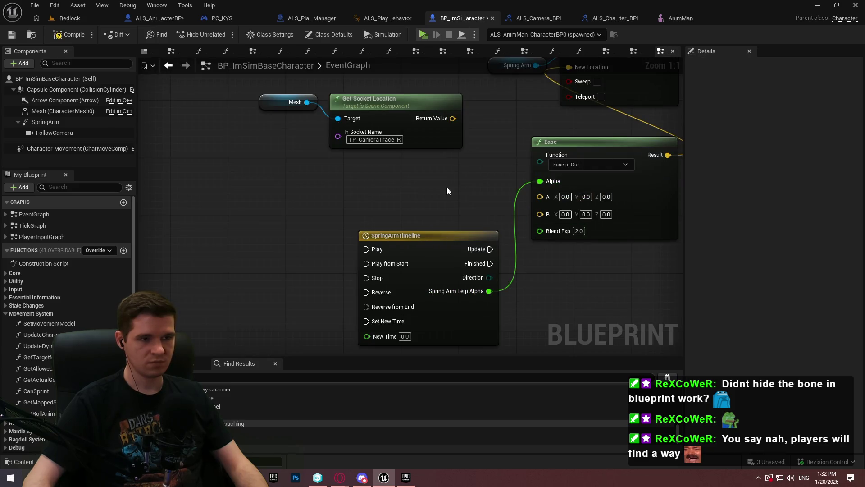
left_click_drag(439, 210, 250, 128)
mouse_move(378, 178)
left_mouse_down()
mouse_move(378, 315)
mouse_move(334, 283)
left_mouse_up()
left_click(298, 290)
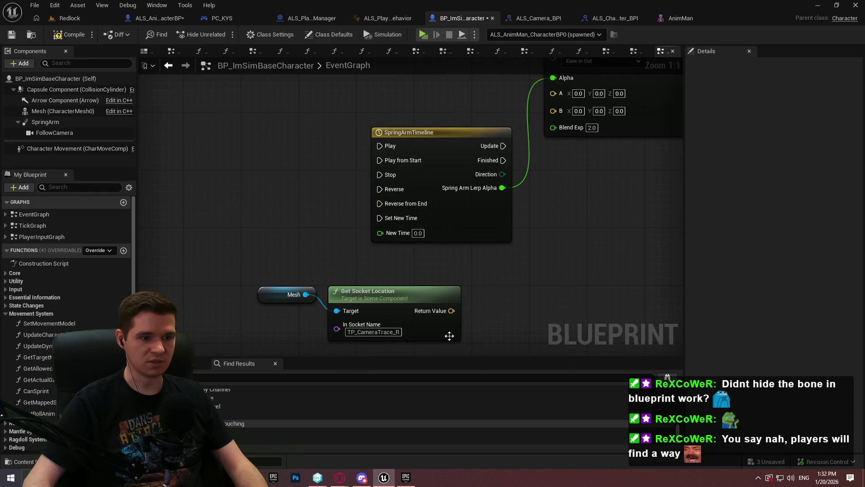
mouse_move(467, 121)
left_mouse_down()
mouse_move(651, 231)
mouse_move(676, 315)
left_mouse_up()
mouse_move(496, 316)
left_mouse_down()
mouse_move(251, 201)
mouse_move(344, 211)
mouse_move(398, 171)
mouse_move(422, 126)
left_mouse_up()
- Duplicate the Spring Arm getter and feed its Get World Location into Ease's A input
left_click(344, 211)
key("ctrl+c")
key("ctrl+v")
left_click_drag(253, 180, 291, 180)
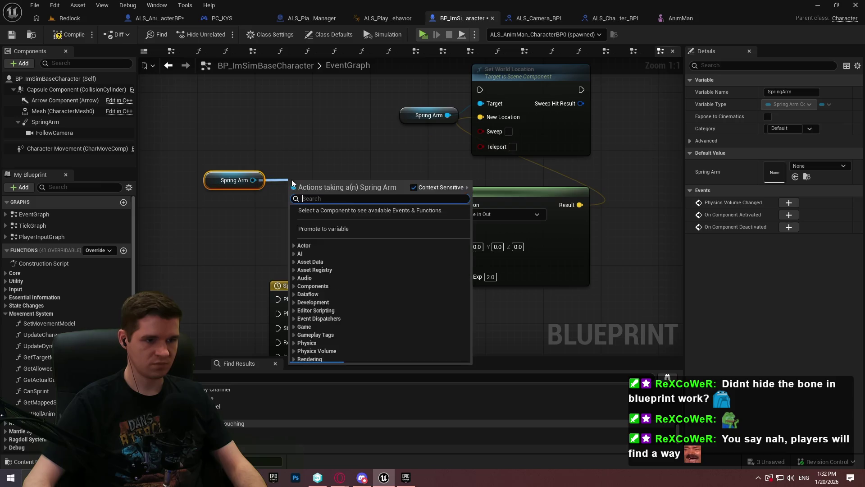
type("world l")
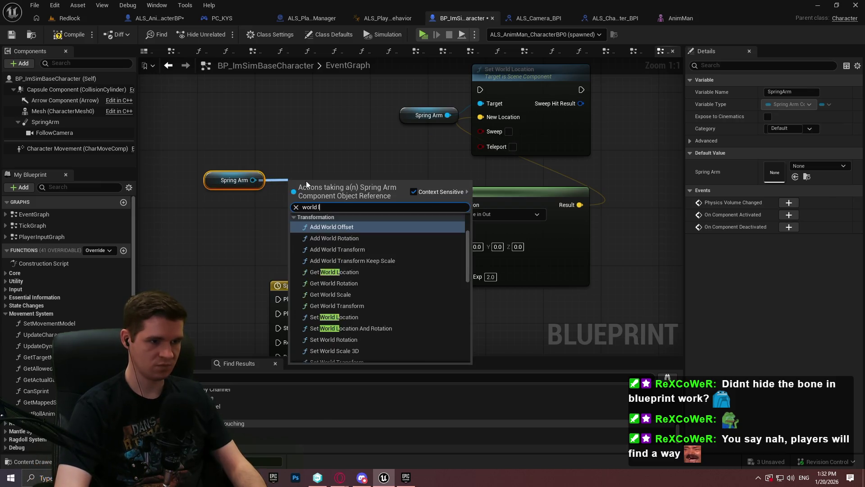
type("ocat")
key("Return")
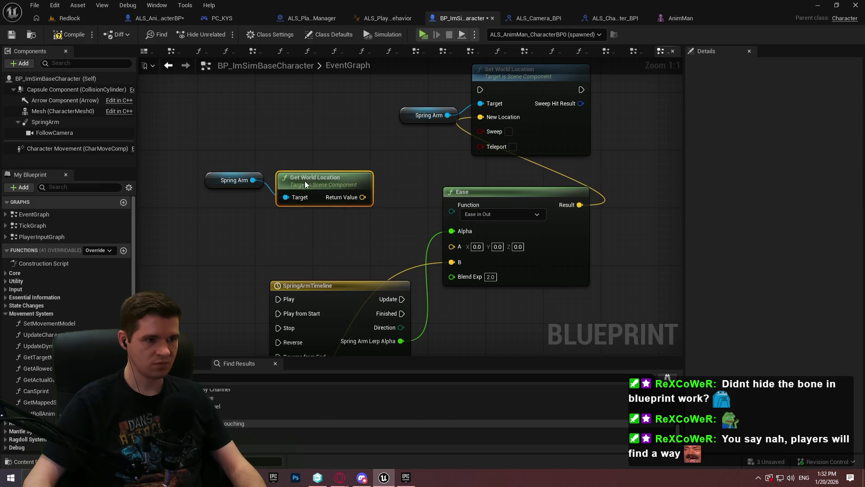
mouse_move(363, 197)
left_mouse_down()
mouse_move(471, 245)
mouse_move(451, 246)
left_mouse_up()
left_click_drag(358, 225, 391, 180)
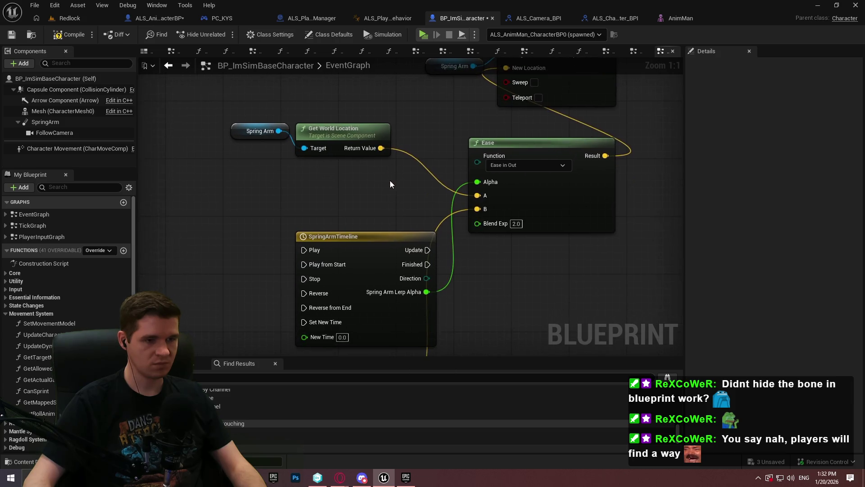
mouse_move(399, 220)
left_mouse_down()
mouse_move(380, 163)
mouse_move(399, 192)
mouse_move(234, 108)
left_mouse_up()
mouse_move(324, 123)
left_mouse_down()
mouse_move(318, 170)
mouse_move(335, 275)
mouse_move(324, 232)
mouse_move(322, 269)
mouse_move(319, 260)
left_mouse_up()
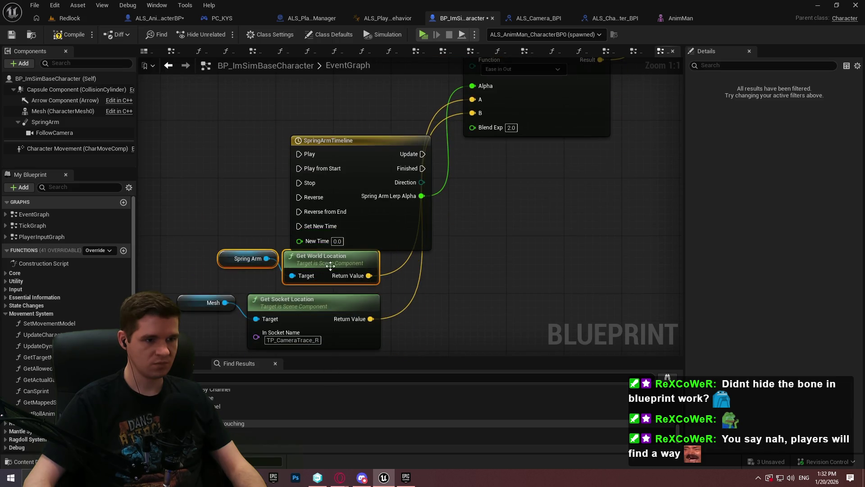
- Connect SpringArmTimeline's Update to Set World Location and reposition the nearby nodes
left_click_drag(406, 238, 276, 97)
mouse_move(329, 150)
left_mouse_down()
mouse_move(514, 95)
mouse_move(536, 78)
left_mouse_up()
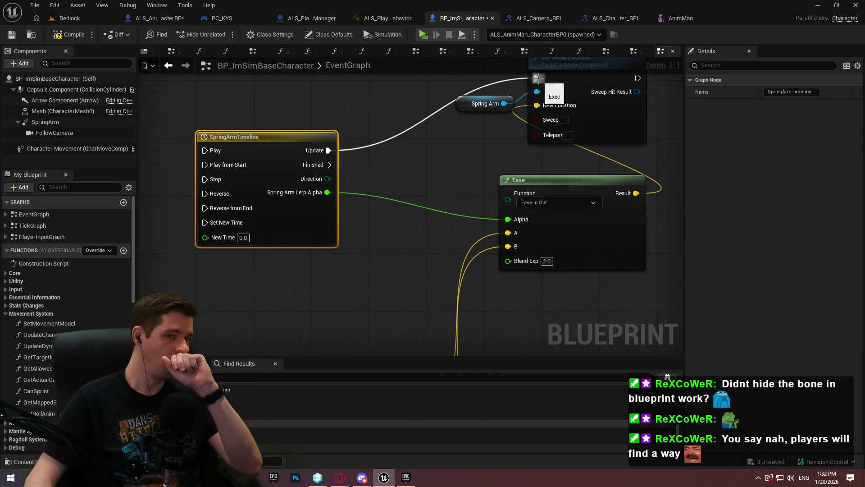
mouse_move(603, 177)
left_mouse_down()
mouse_move(508, 221)
mouse_move(517, 213)
left_mouse_up()
mouse_move(606, 116)
left_mouse_down()
mouse_move(674, 193)
mouse_move(672, 185)
left_mouse_up()
mouse_move(484, 108)
left_mouse_down()
mouse_move(569, 174)
mouse_move(577, 171)
left_mouse_up()
- Tidy the location source, Ease, Set World Location and Spring Arm nodes
scroll(588, 153, "down", 4)
left_click_drag(543, 318, 345, 238)
mouse_move(413, 281)
left_mouse_down()
mouse_move(404, 220)
mouse_move(390, 199)
left_mouse_up()
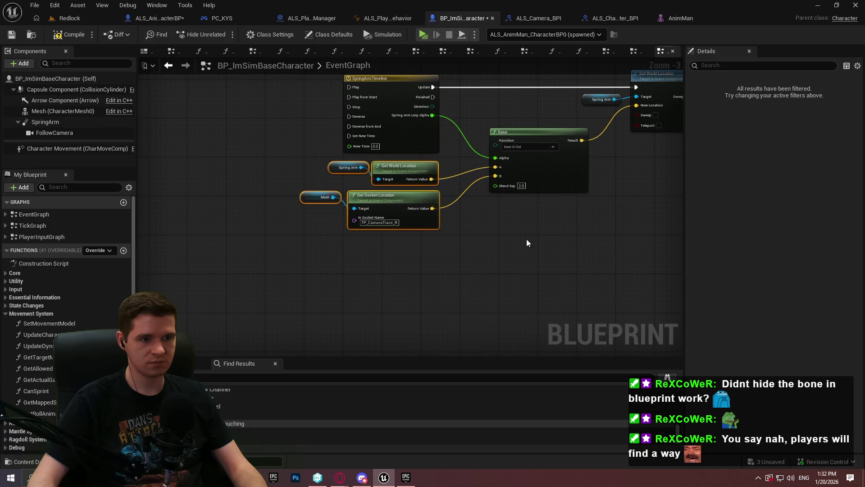
left_click_drag(526, 238, 494, 233)
mouse_move(645, 223)
left_mouse_down()
mouse_move(564, 134)
mouse_move(586, 138)
mouse_move(566, 138)
left_mouse_up()
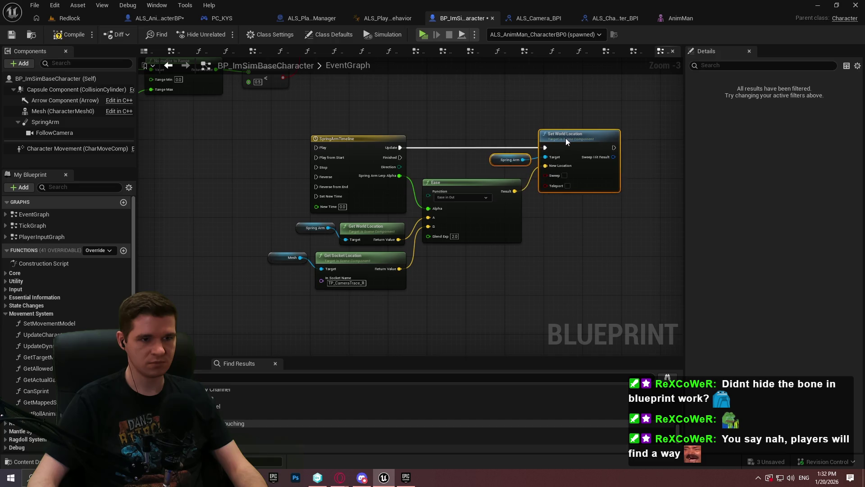
- Wire Branch True to SpringArmTimeline's Play from Start, save, then reroute StanceChanged there directly
left_click(617, 243)
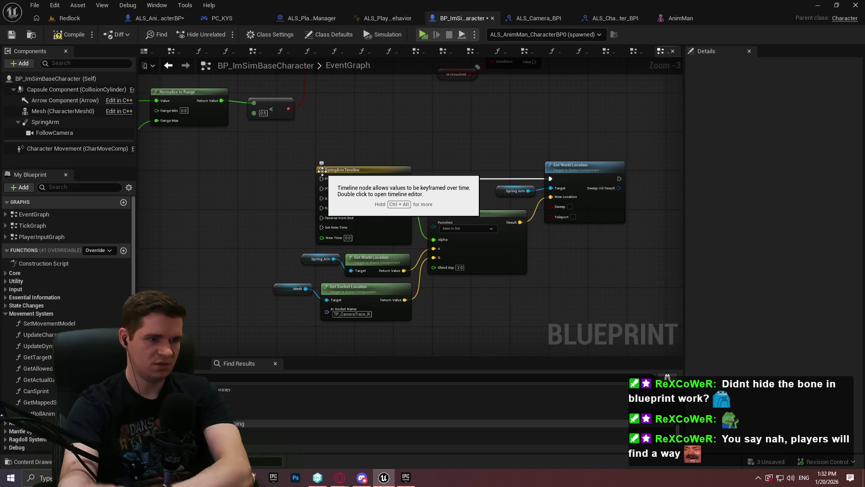
mouse_move(324, 191)
left_mouse_down()
mouse_move(323, 218)
mouse_move(365, 230)
mouse_move(383, 270)
mouse_move(347, 213)
mouse_move(328, 117)
mouse_move(326, 144)
mouse_move(337, 93)
mouse_move(364, 136)
left_mouse_up()
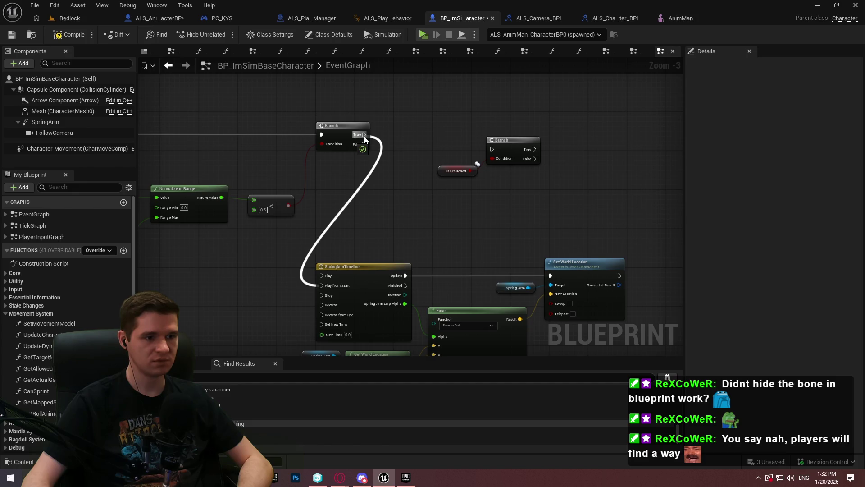
left_click_drag(364, 136, 364, 135)
mouse_move(364, 135)
left_mouse_down()
mouse_move(535, 193)
mouse_move(605, 191)
mouse_move(499, 192)
left_mouse_up()
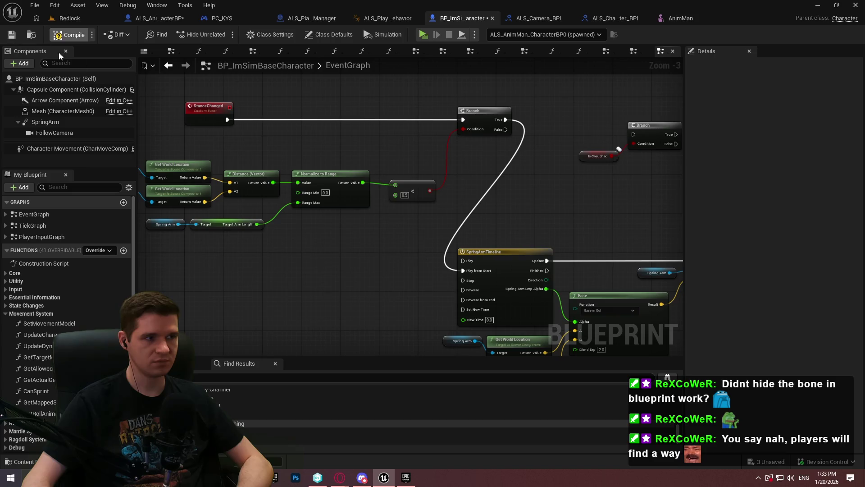
left_click(12, 35)
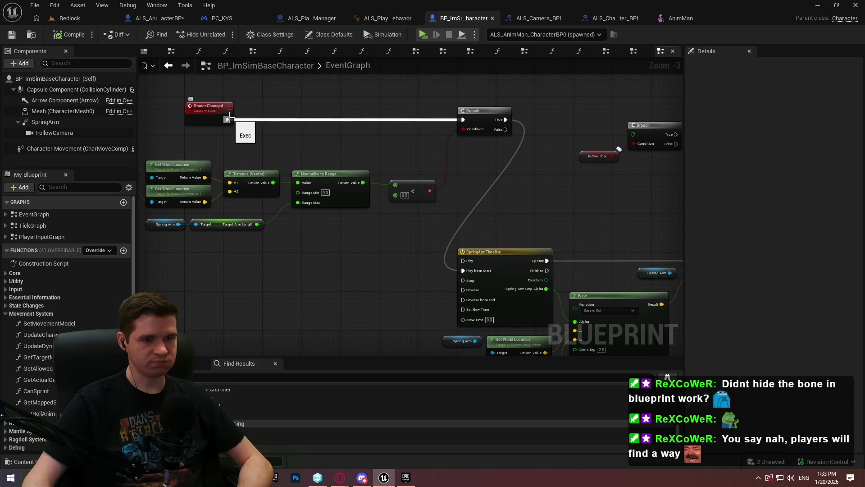
left_click_drag(228, 119, 477, 267)
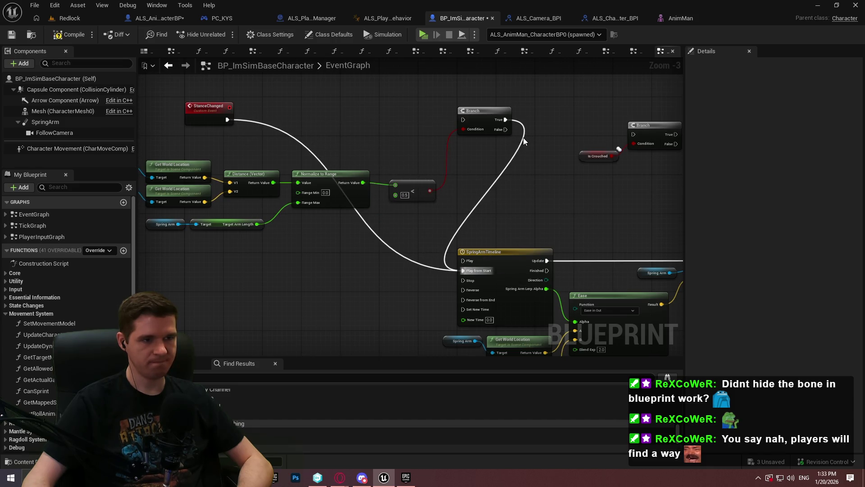
- Copy the Spring Arm world location nodes and promote the location to variable CachedSpringArmLocation
left_click_drag(491, 137, 461, 20)
left_click_drag(383, 221, 486, 228)
key("ctrl+c")
key("ctrl+v")
left_click_drag(301, 202, 336, 162)
left_click(386, 205)
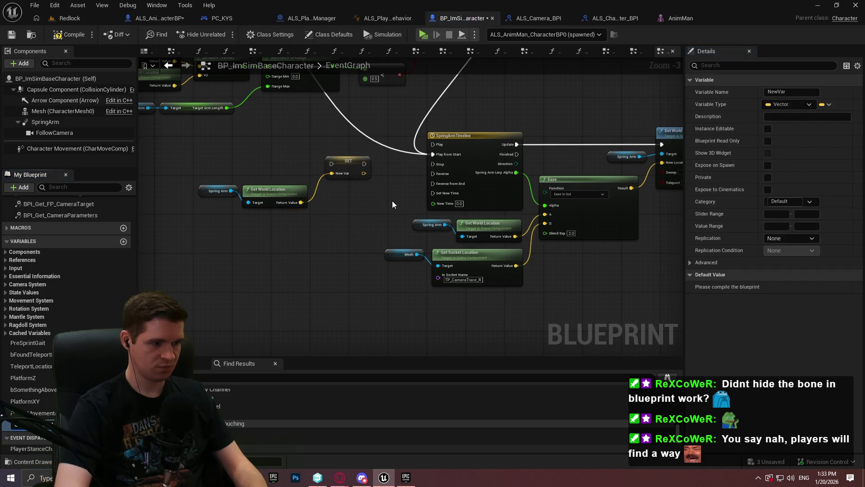
key("Return")
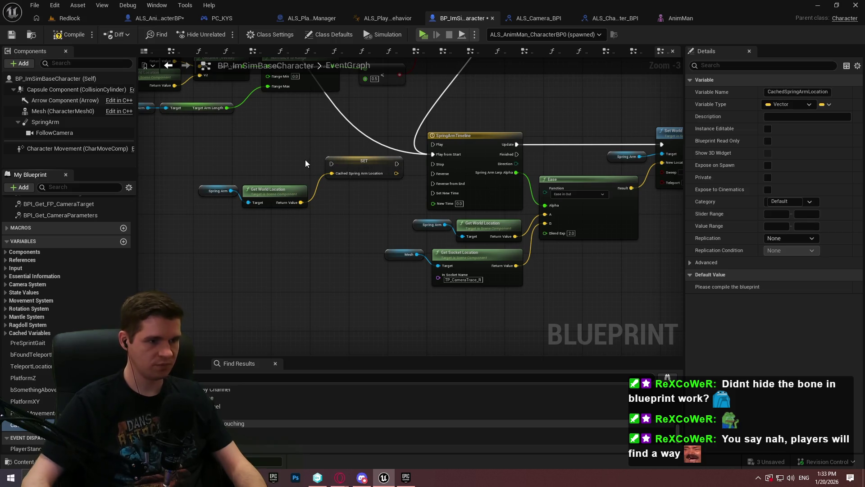
- Run the SET node between StanceChanged and Play from Start, compile, and launch a standalone preview
mouse_move(332, 164)
left_mouse_down()
mouse_move(272, 198)
mouse_move(197, 163)
left_mouse_up()
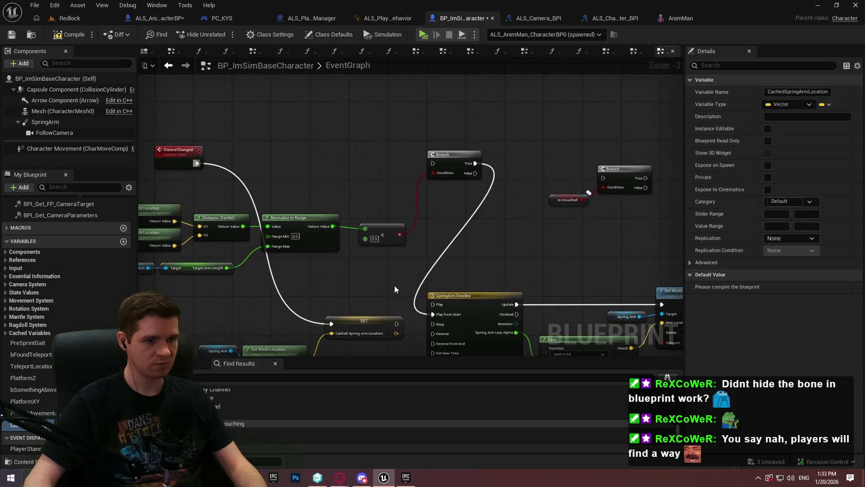
left_click_drag(397, 325, 432, 314)
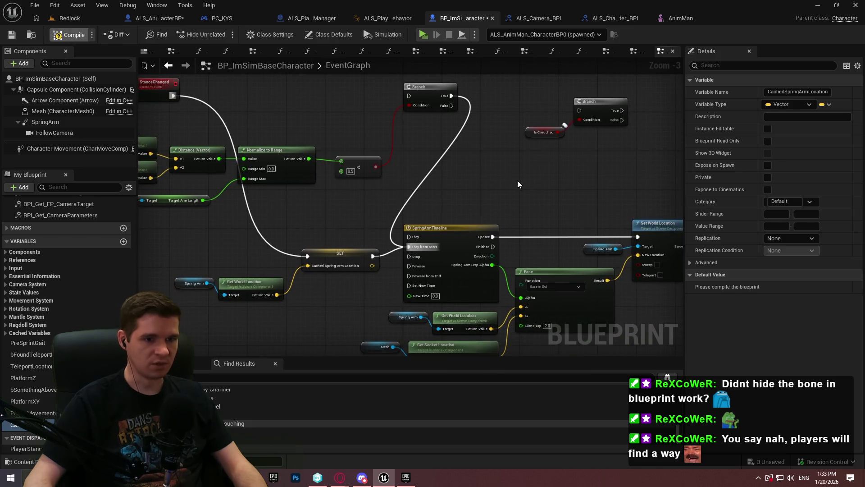
key("F7")
left_click_drag(513, 183, 497, 104)
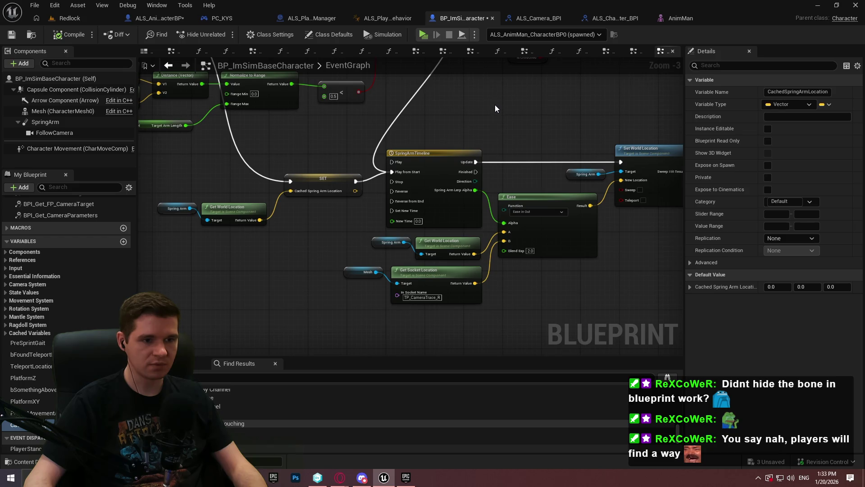
left_click(423, 35)
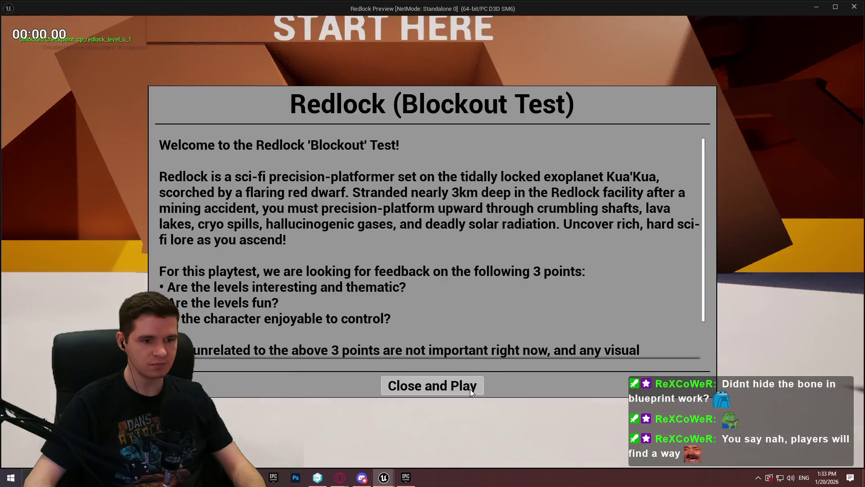
left_click(469, 389)
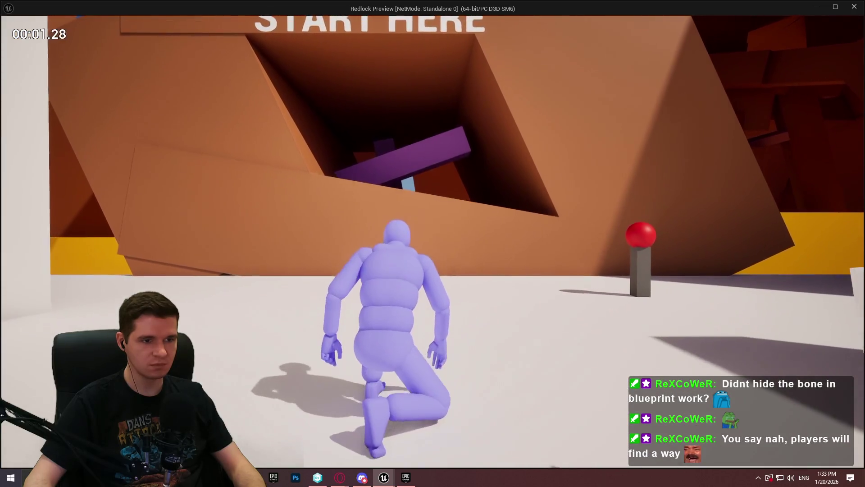
- Walk forward, toggle crouch with C three times, then exit the preview with Esc
key("w")
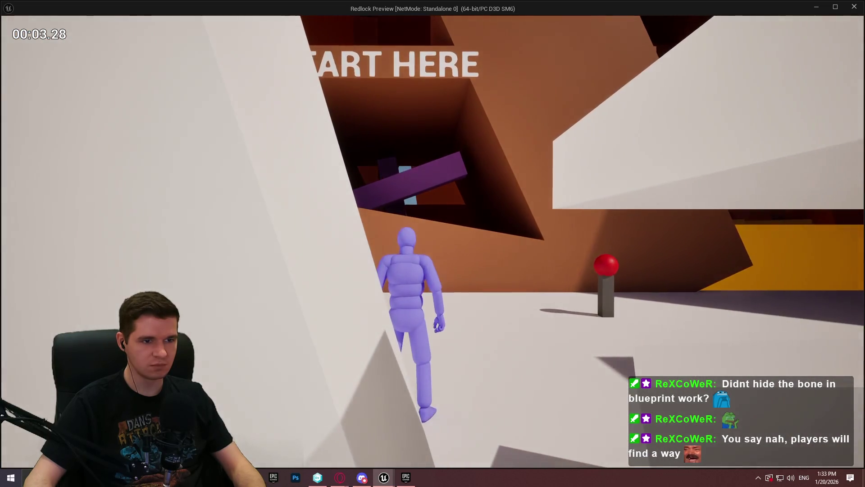
key("c")
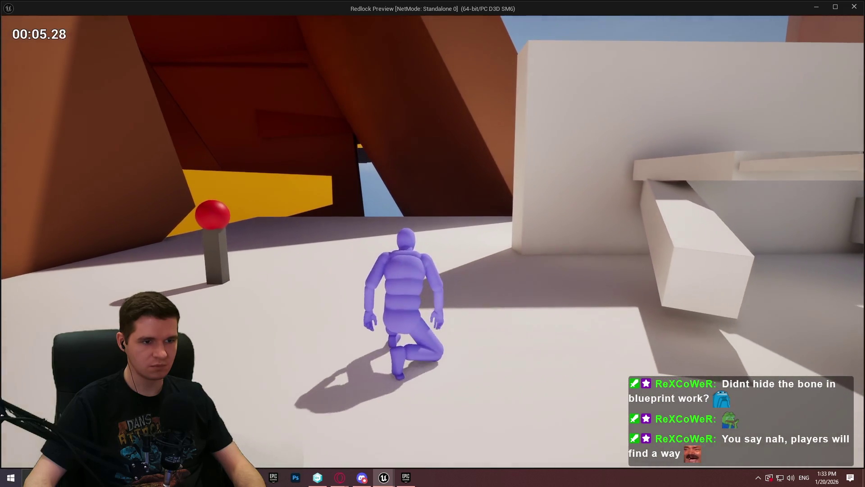
key("c")
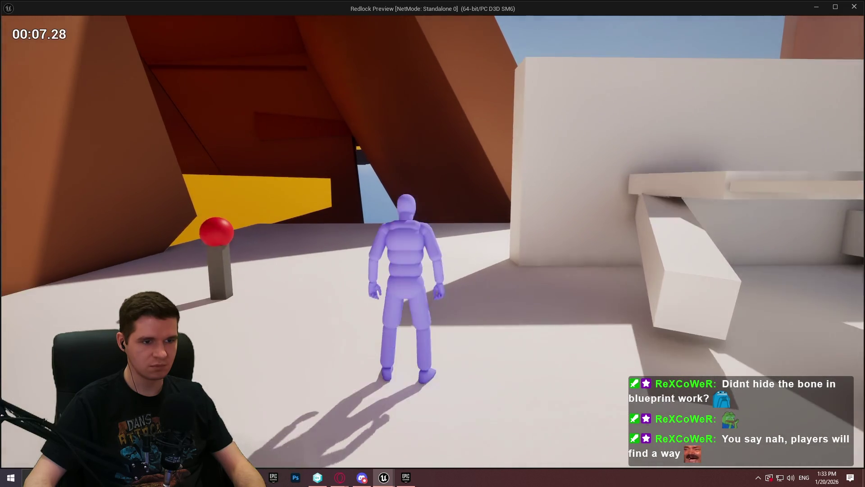
key("c")
key("c")
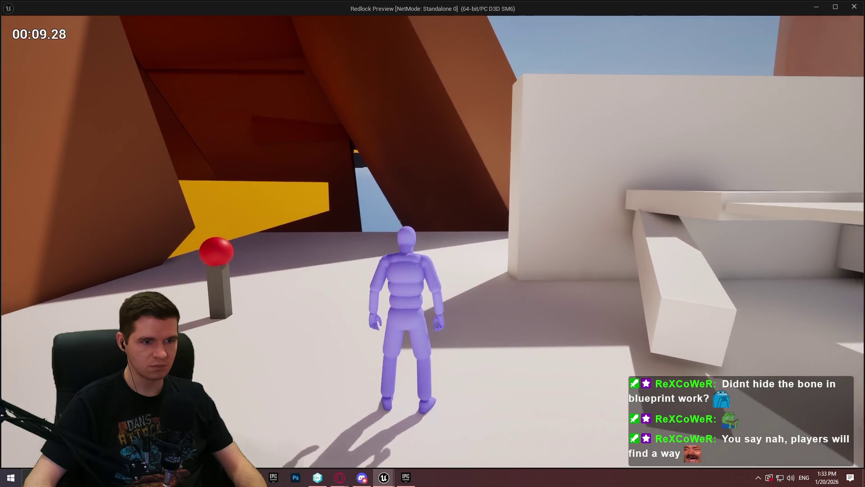
key("Escape")
scroll(503, 299, "up", 1)
scroll(525, 282, "up", 1)
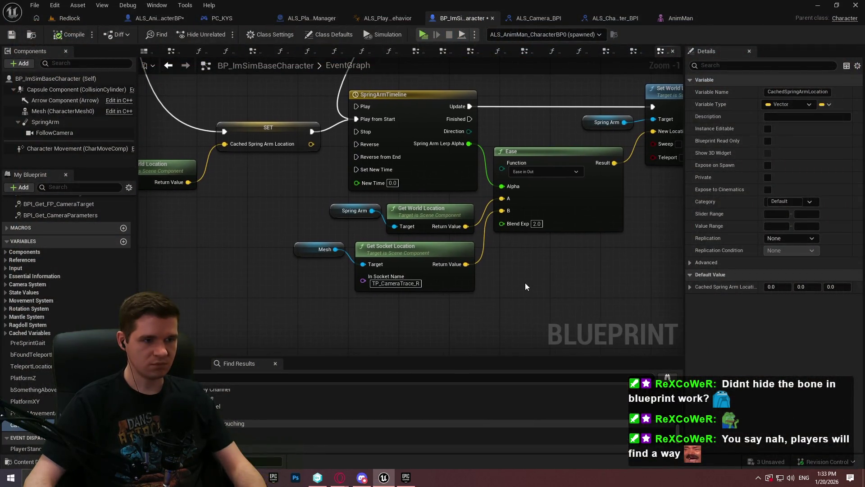
- Add a Select Vector node feeding the Ease node's B input
left_click_drag(574, 283, 477, 299)
mouse_move(407, 229)
left_mouse_down()
mouse_move(399, 320)
mouse_move(413, 328)
left_mouse_up()
type("select")
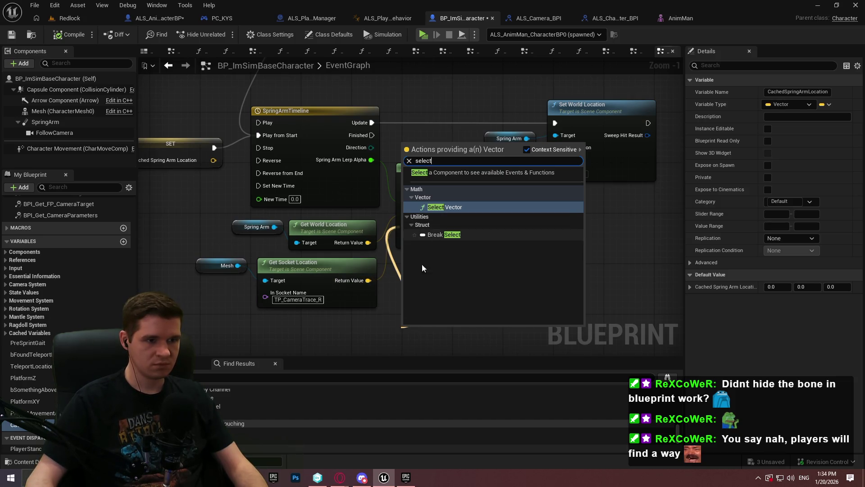
left_click(382, 311)
left_click_drag(403, 227, 397, 320)
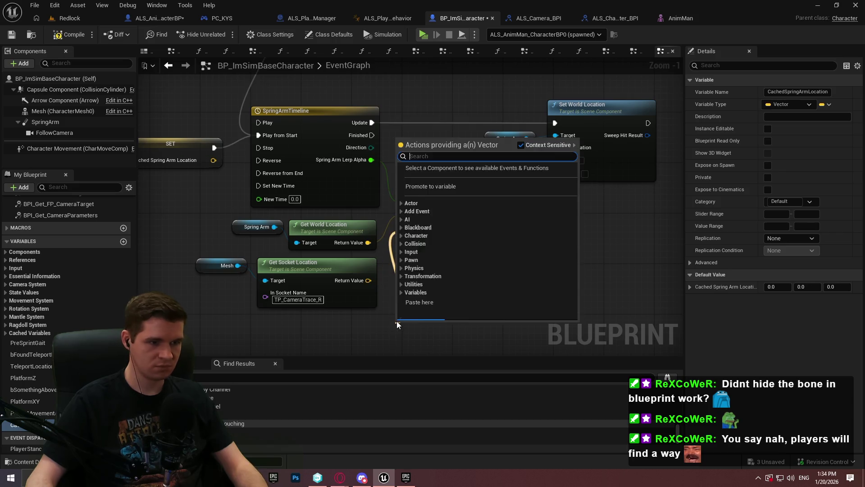
type("select")
key("Return")
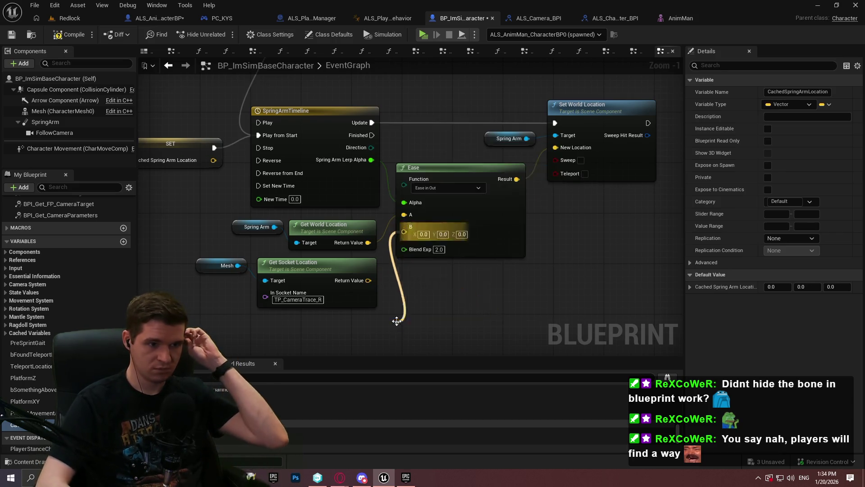
- Drive Select Vector's Pick A from Is Crouched, its A from the socket location, then playtest
right_click(508, 374)
left_click(479, 262)
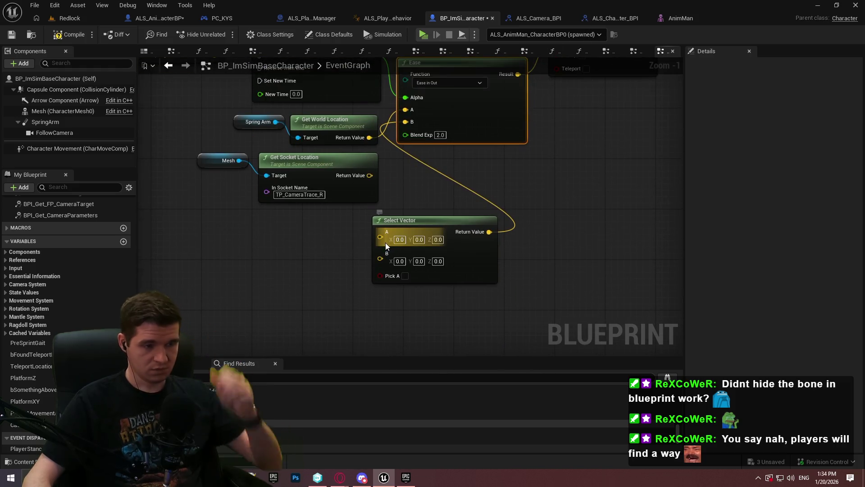
left_click(469, 159)
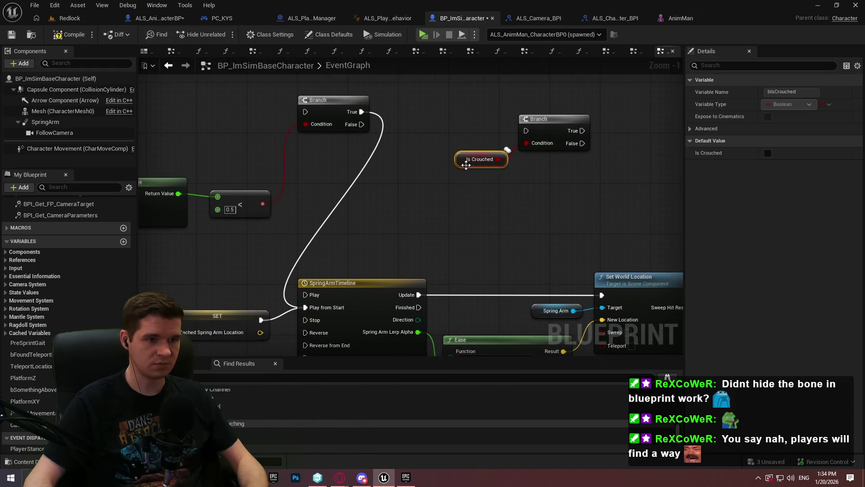
left_click(449, 334)
key("ctrl+v")
left_click_drag(442, 321, 487, 301)
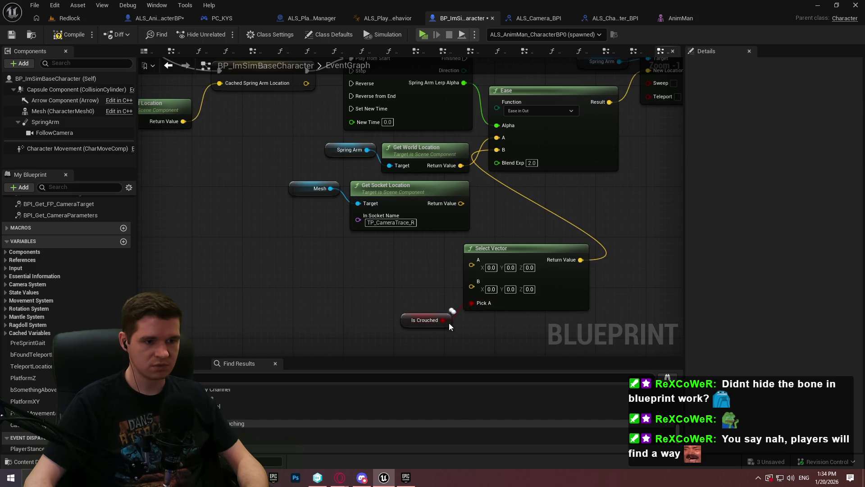
left_click_drag(449, 324, 448, 311)
left_click_drag(471, 266, 460, 203)
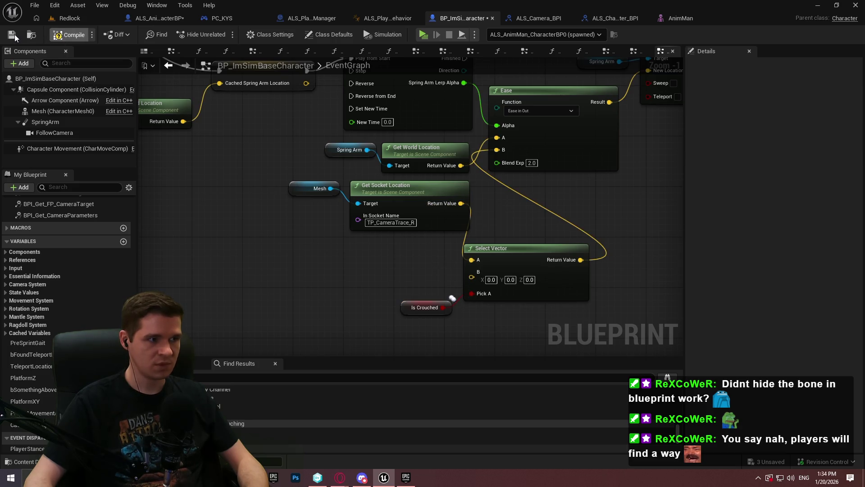
left_click(423, 35)
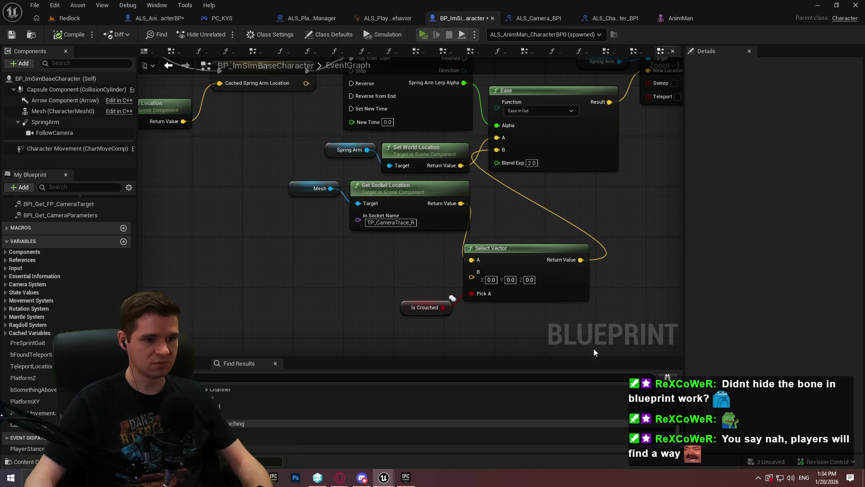
left_click(451, 386)
key("w")
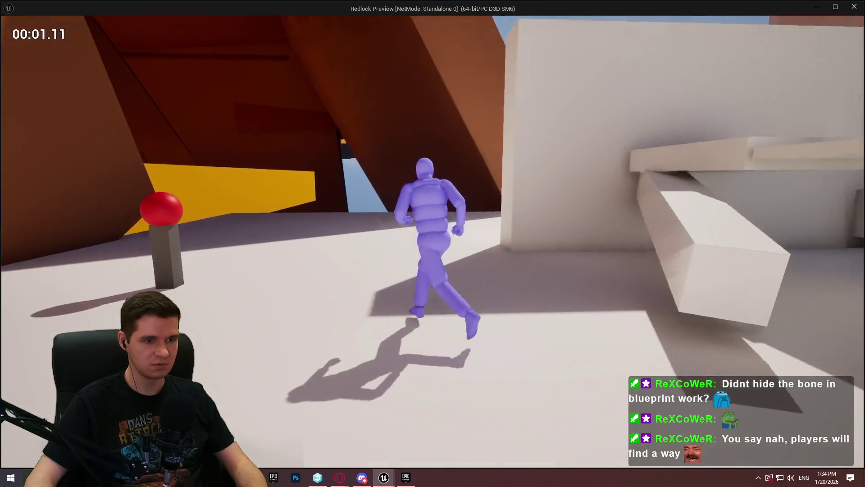
key("c")
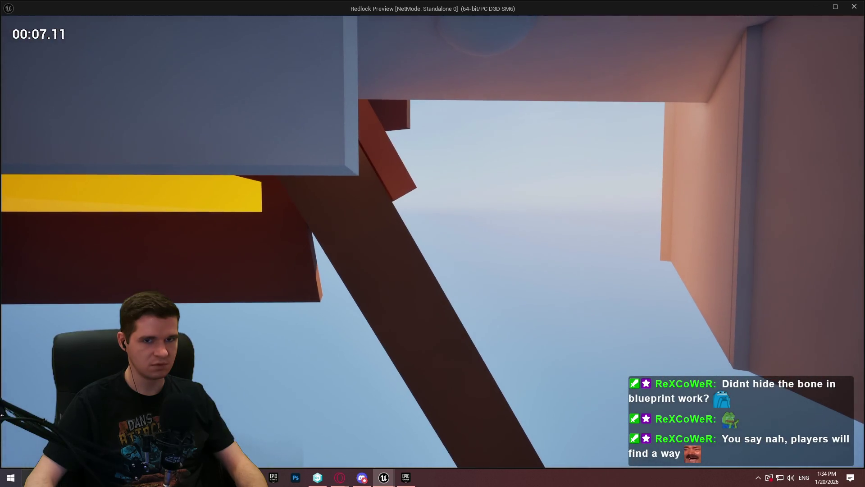
key("Escape")
scroll(466, 269, "up", 3)
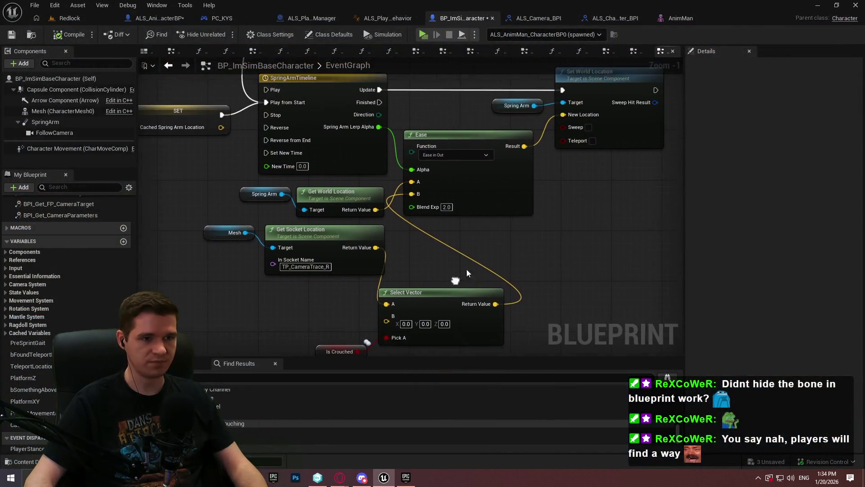
- Feed Select Vector's A from a Subtract node: spring arm world location minus socket location
mouse_move(512, 293)
left_mouse_down()
mouse_move(489, 214)
mouse_move(515, 204)
mouse_move(430, 245)
mouse_move(518, 233)
left_mouse_up()
mouse_move(367, 191)
left_mouse_down()
mouse_move(382, 199)
mouse_move(351, 231)
left_mouse_up()
left_click_drag(532, 301, 440, 256)
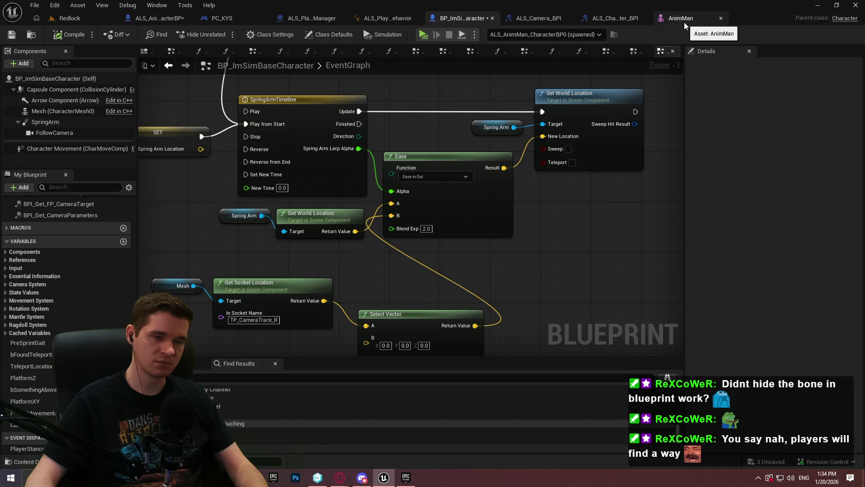
left_click_drag(519, 290, 583, 178)
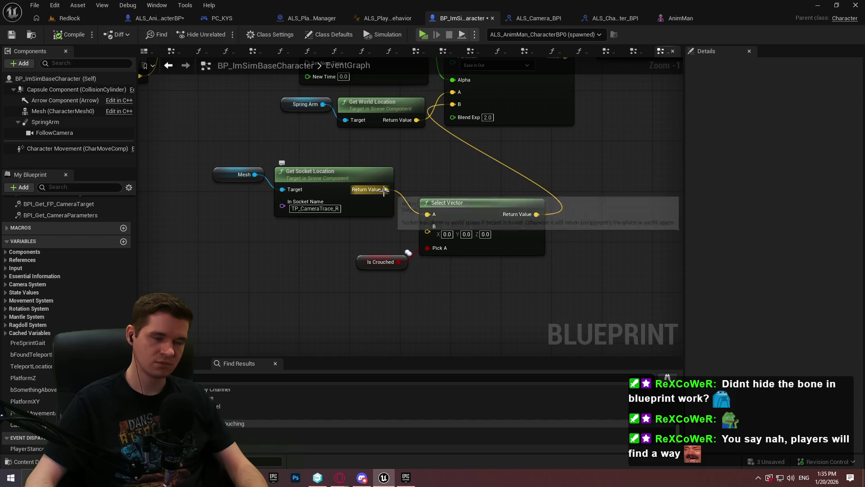
mouse_move(399, 179)
left_mouse_down()
mouse_move(493, 215)
mouse_move(423, 253)
mouse_move(429, 198)
mouse_move(436, 200)
left_mouse_up()
mouse_move(437, 154)
left_mouse_down()
mouse_move(450, 194)
mouse_move(405, 221)
left_mouse_up()
type("-")
key("Return")
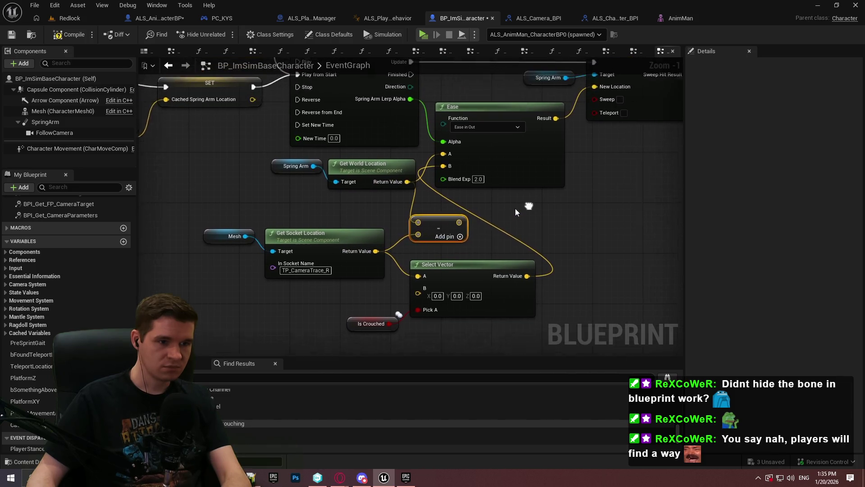
left_click_drag(459, 222, 418, 276)
- Replace Set World Location with a Set Relative Location on the spring arm, then compile and playtest
left_click_drag(380, 215, 255, 183)
mouse_move(396, 200)
left_mouse_down()
mouse_move(312, 202)
mouse_move(364, 213)
left_mouse_up()
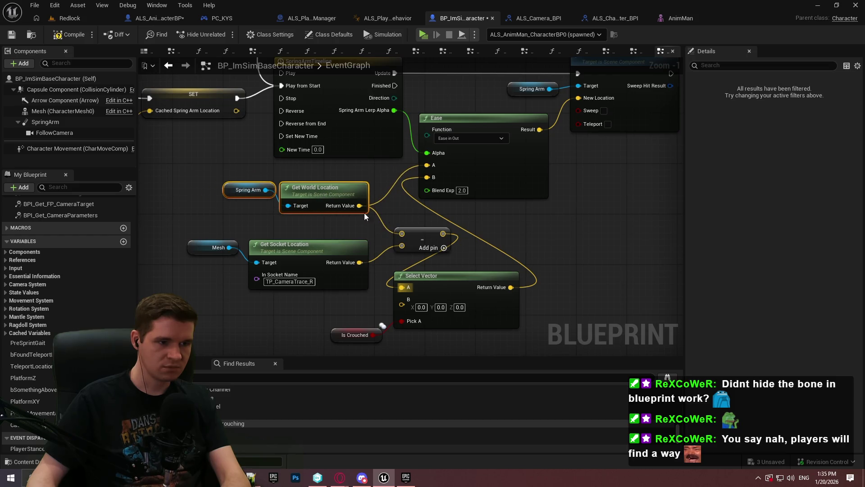
left_click_drag(429, 153, 489, 210)
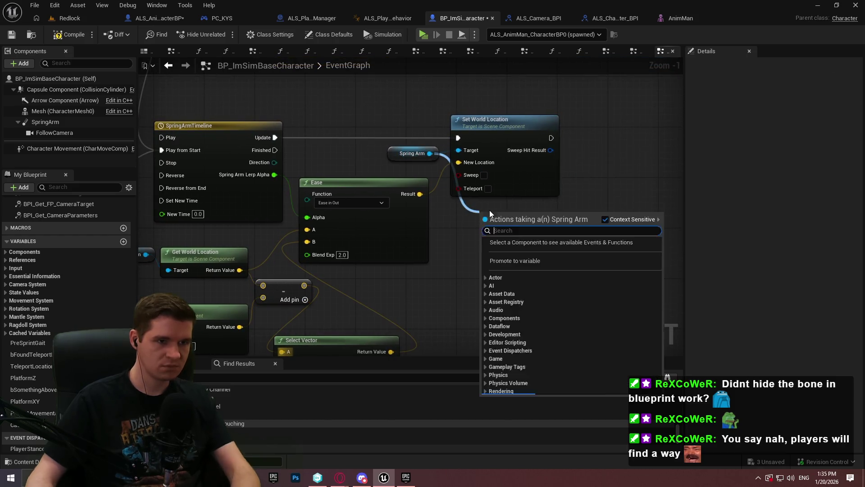
type("set relative lo")
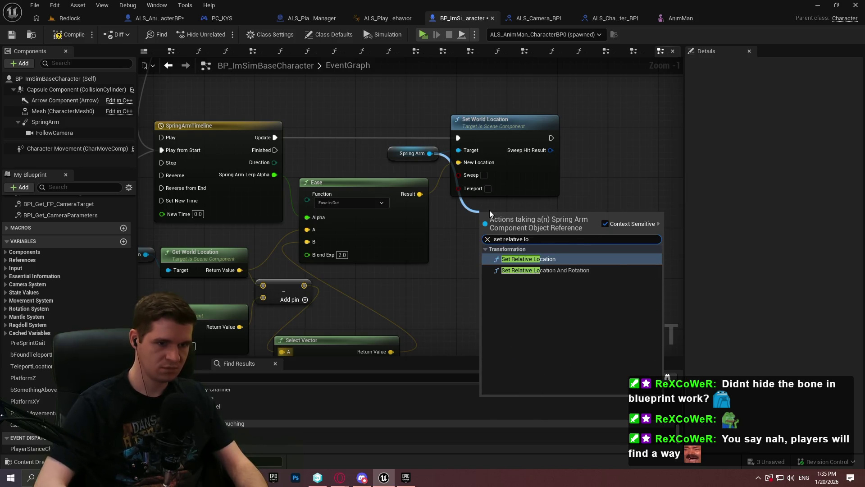
key("Return")
left_click_drag(484, 256, 420, 194)
mouse_move(482, 232)
left_mouse_down()
mouse_move(242, 132)
mouse_move(275, 137)
left_mouse_up()
left_click(529, 181)
key("Delete")
mouse_move(519, 228)
left_mouse_down()
mouse_move(498, 126)
mouse_move(493, 133)
left_mouse_up()
left_click(69, 35)
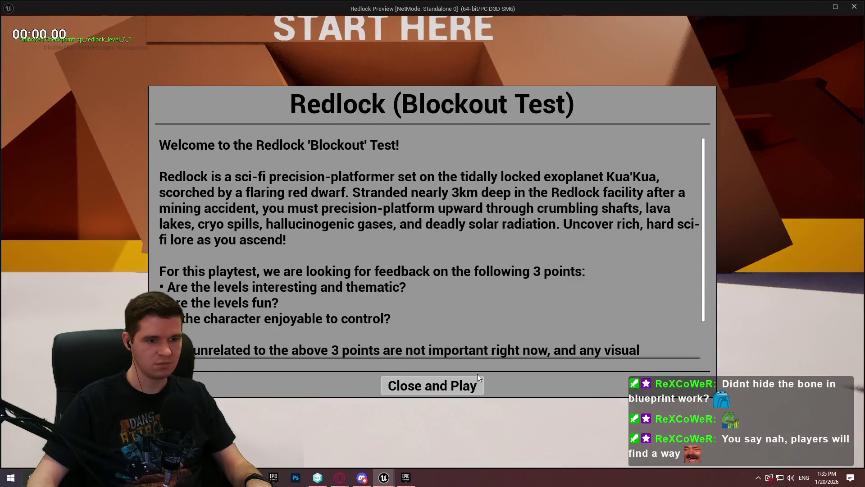
left_click(477, 378)
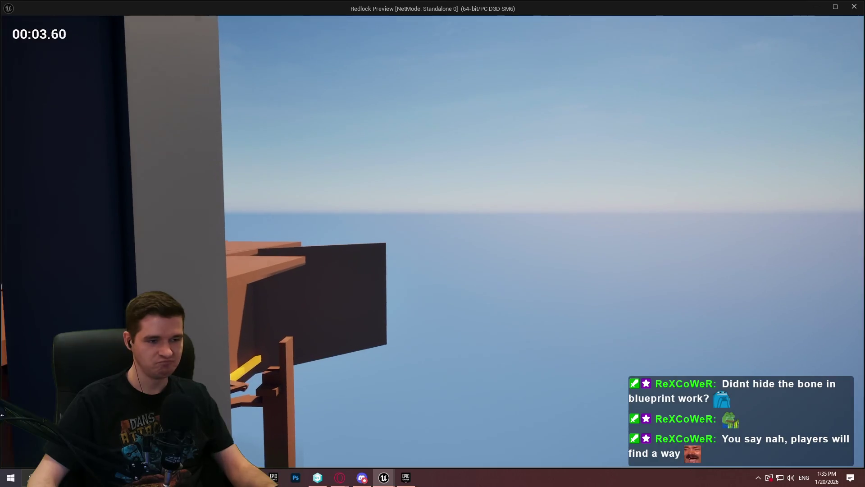
- Cache the Spring Arm's Relative Location into Cached Spring Arm Location, removing Get World Location
key("Escape")
left_click_drag(352, 191, 615, 205)
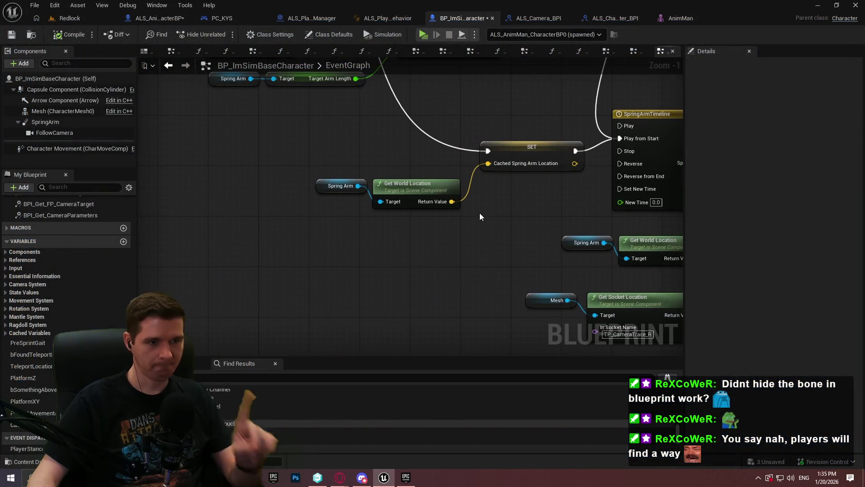
left_click_drag(358, 185, 370, 227)
type("relative loca")
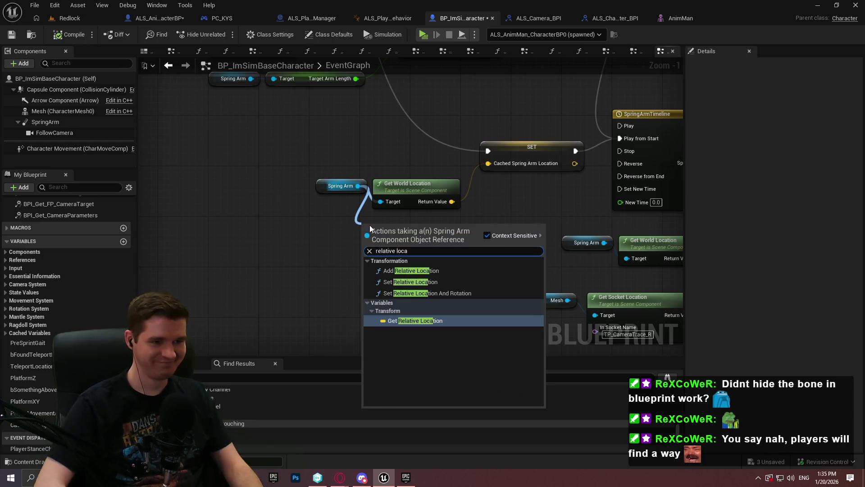
key("Return")
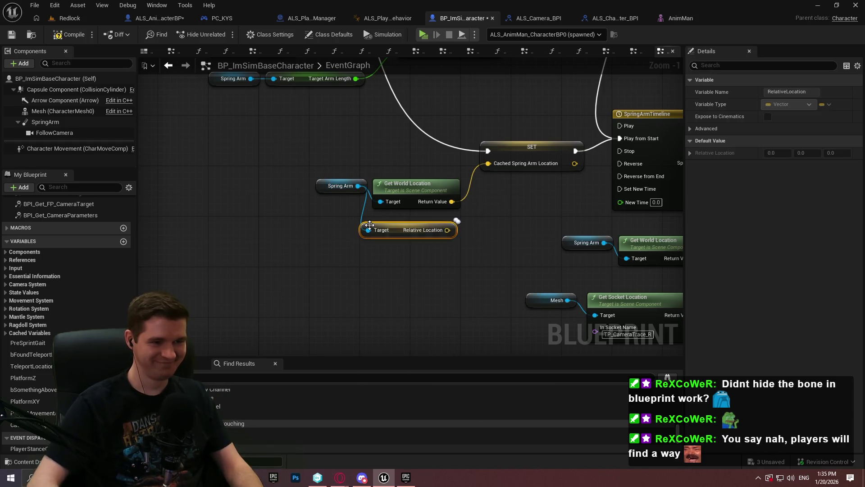
left_click_drag(449, 230, 500, 163)
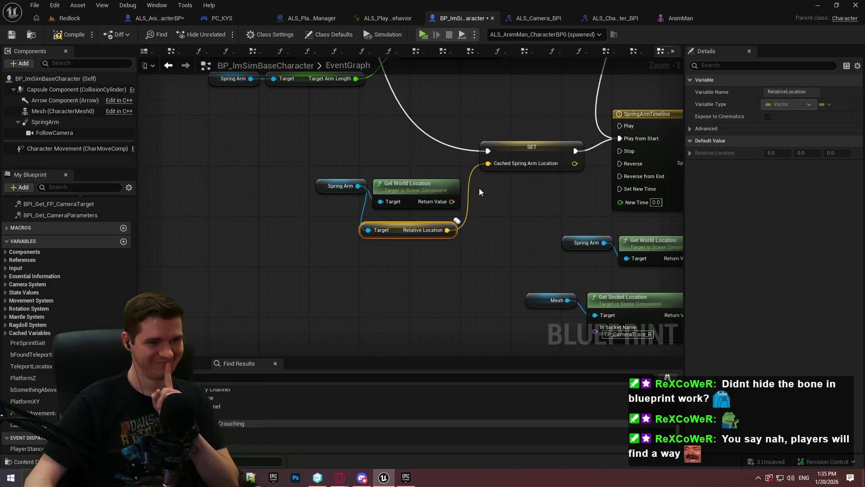
left_click(408, 205)
key("Delete")
mouse_move(402, 231)
left_mouse_down()
mouse_move(414, 187)
mouse_move(401, 179)
left_mouse_up()
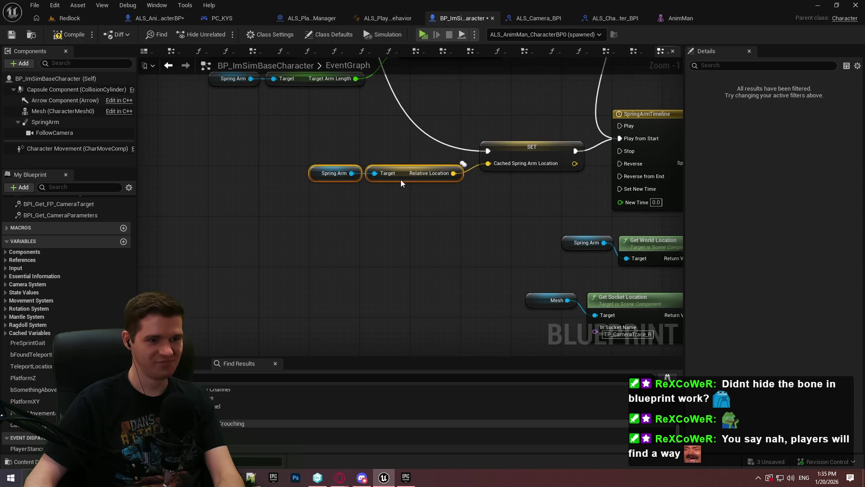
left_click(334, 105)
- Compile the blueprint and run a quick playtest in the Redlock preview
left_click(68, 34)
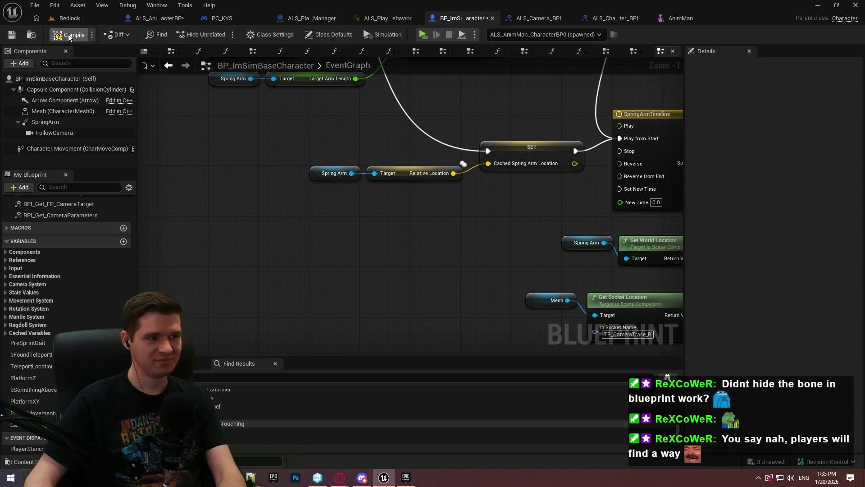
left_click(424, 36)
left_click(432, 385)
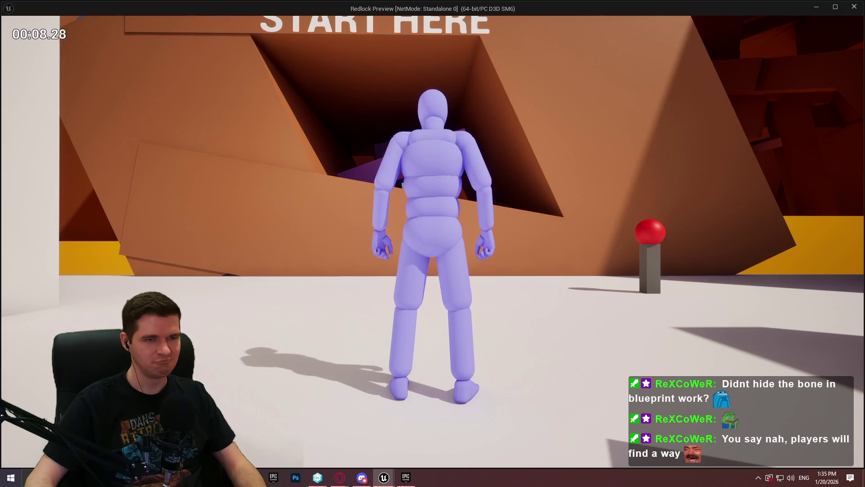
key("Escape")
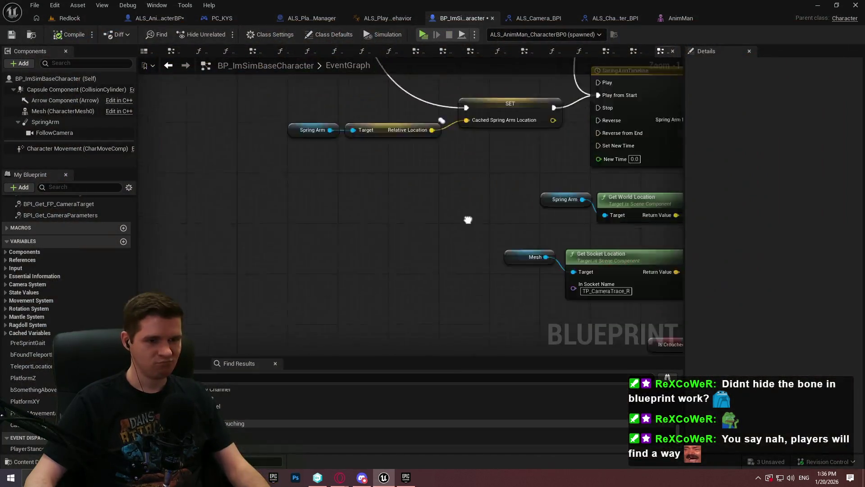
mouse_move(258, 67)
left_mouse_down()
mouse_move(235, 157)
mouse_move(166, 173)
left_mouse_up()
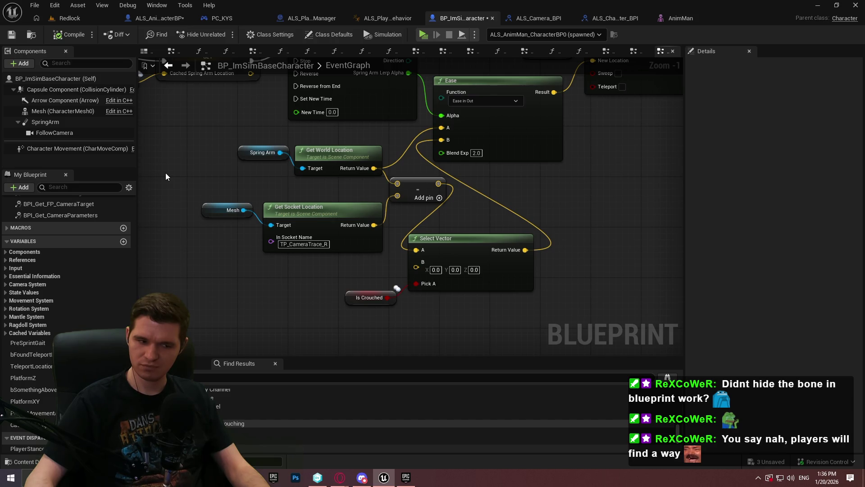
left_click_drag(374, 168, 532, 190)
type("relative")
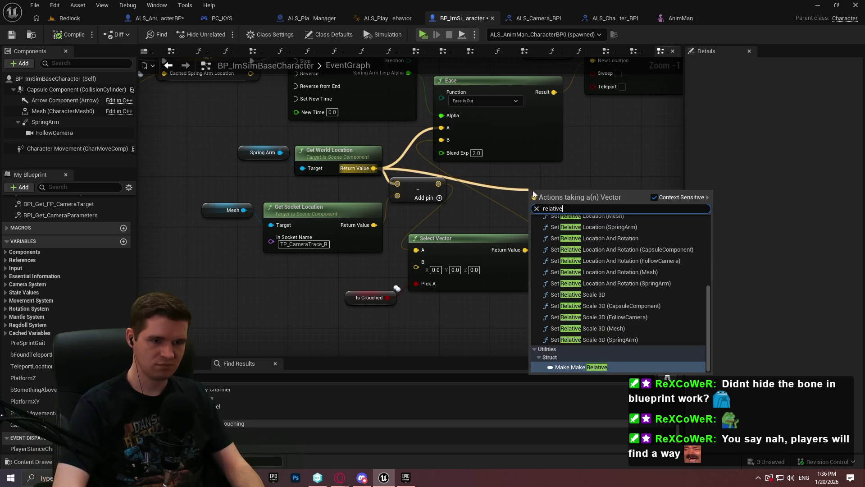
left_click_drag(708, 288, 709, 214)
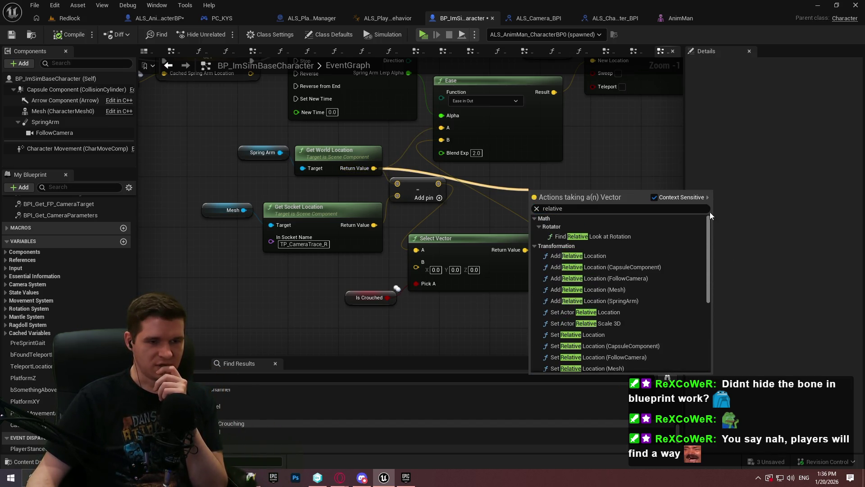
left_click(475, 192)
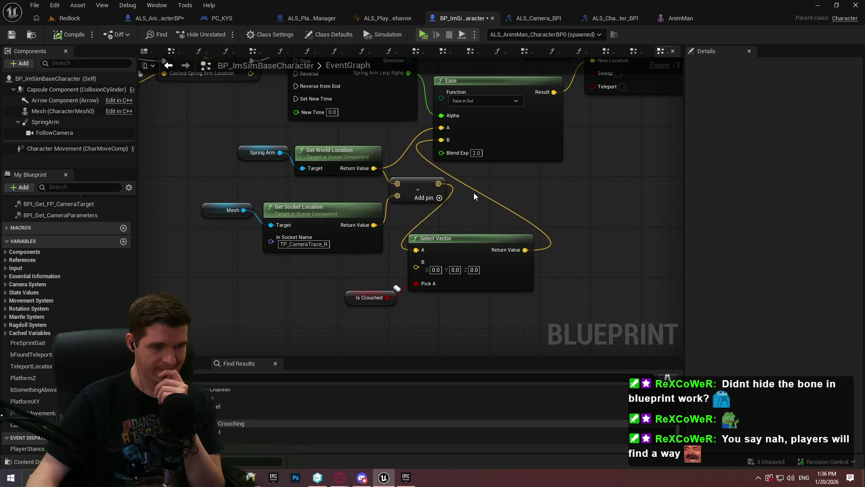
mouse_move(374, 168)
left_mouse_down()
mouse_move(488, 189)
mouse_move(471, 187)
left_mouse_up()
type("distance")
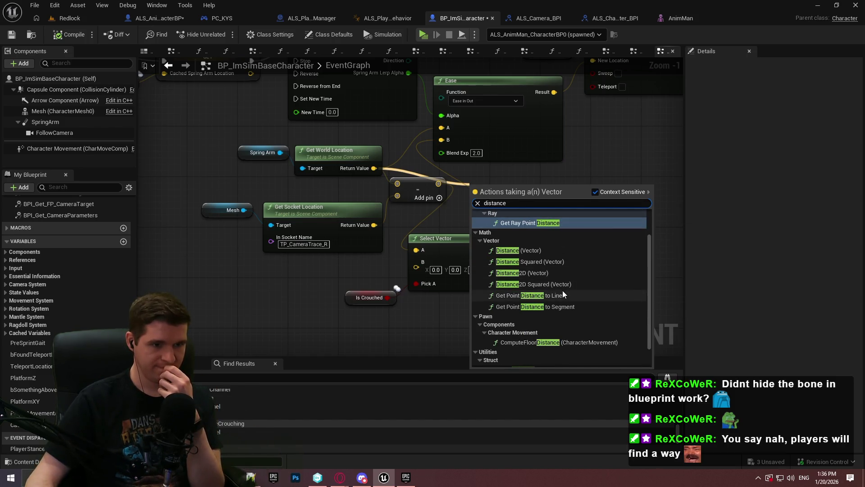
scroll(563, 290, "up", 2)
scroll(563, 271, "down", 3)
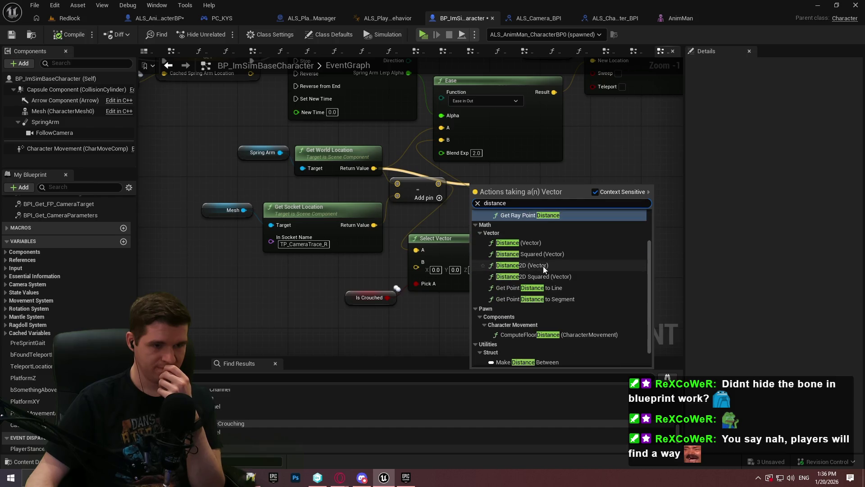
left_click(423, 223)
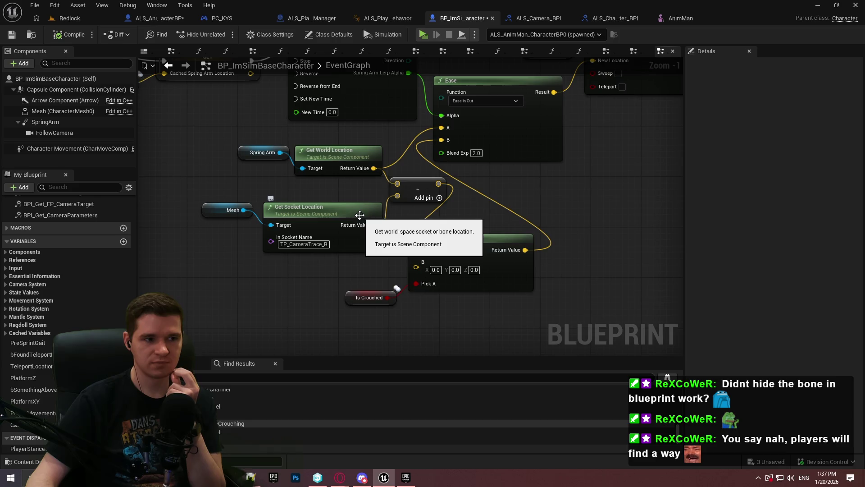
left_click_drag(240, 188, 272, 185)
- Wire a Get Actor Location node into the subtract node's first input and playtest standalone
right_click(276, 193)
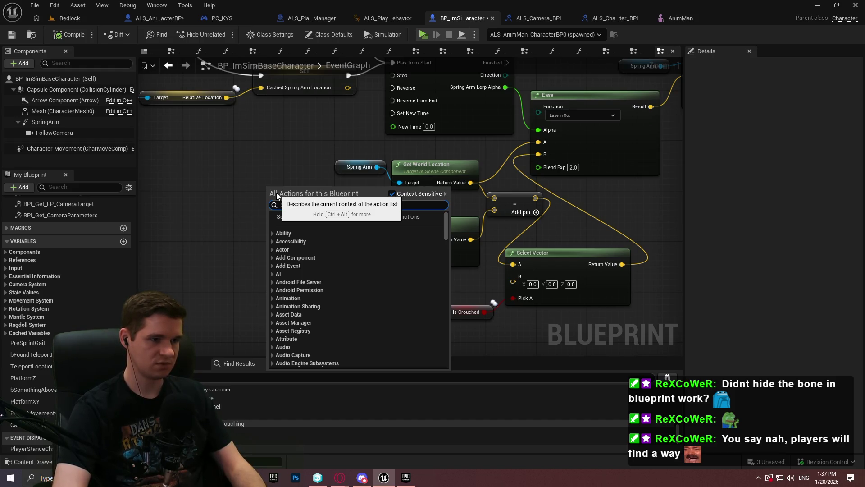
type("get actor loca")
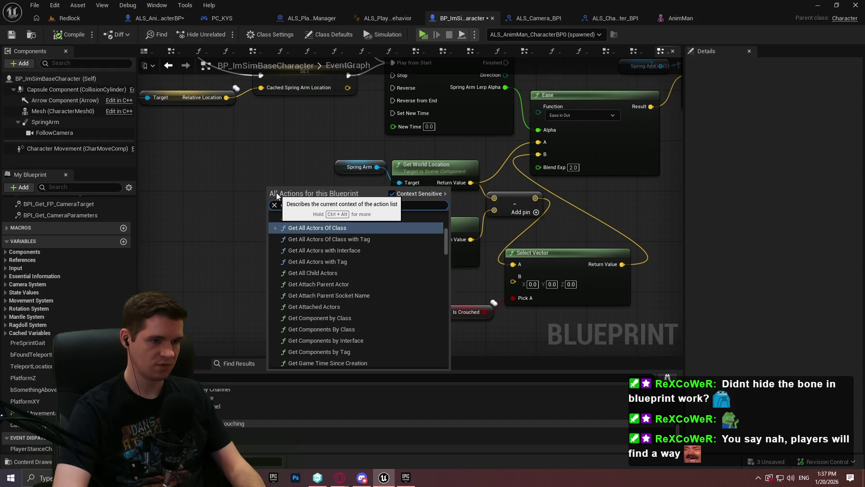
type("tion")
key("Return")
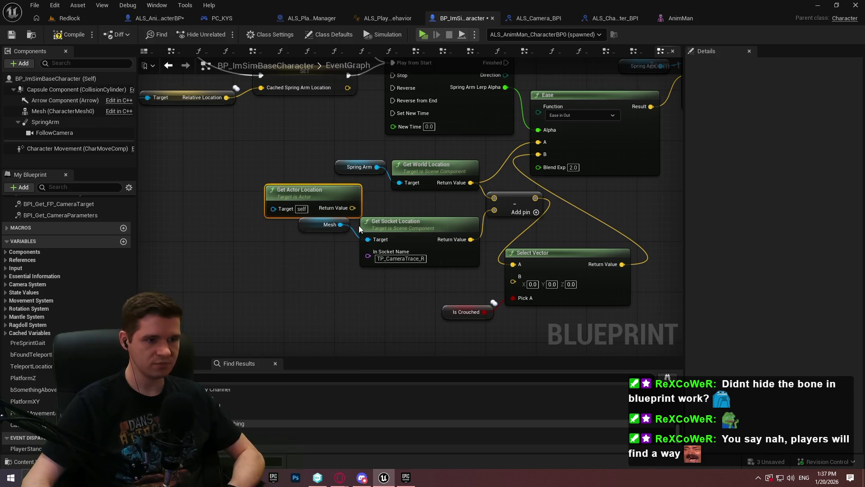
left_click_drag(486, 197, 494, 198)
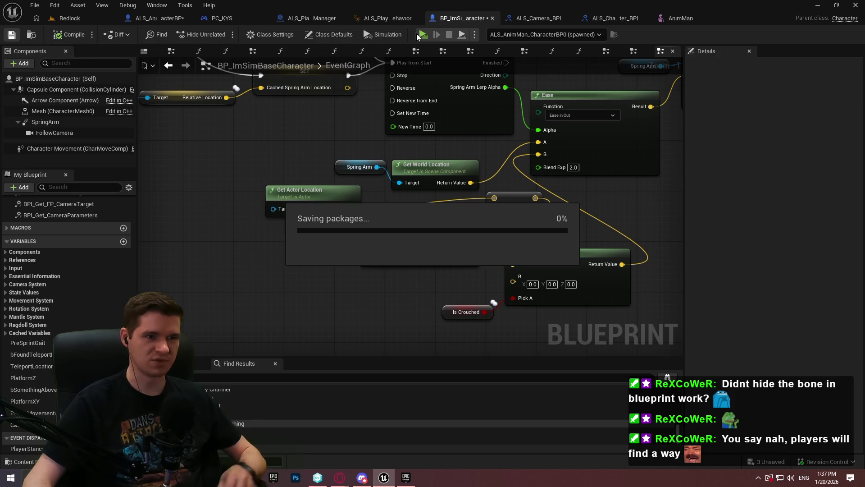
left_click(423, 34)
left_click(428, 386)
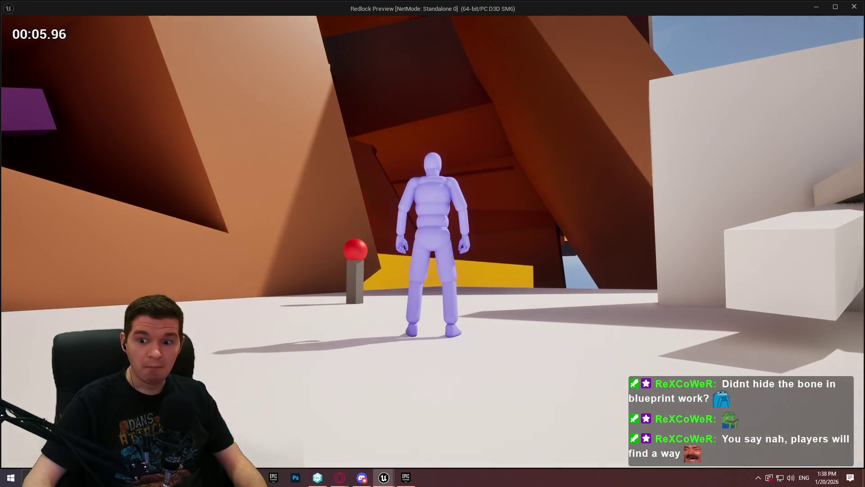
key("Escape")
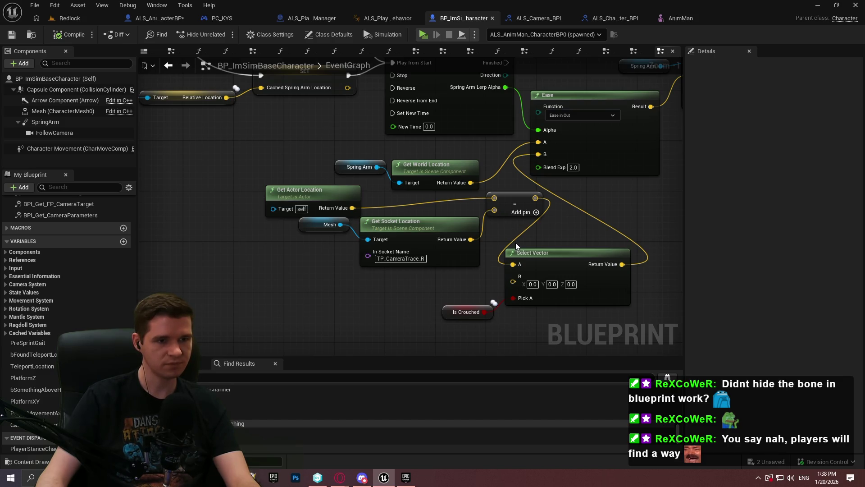
- Move the location and subtract nodes down and to the left in the graph
left_click_drag(523, 241, 340, 189)
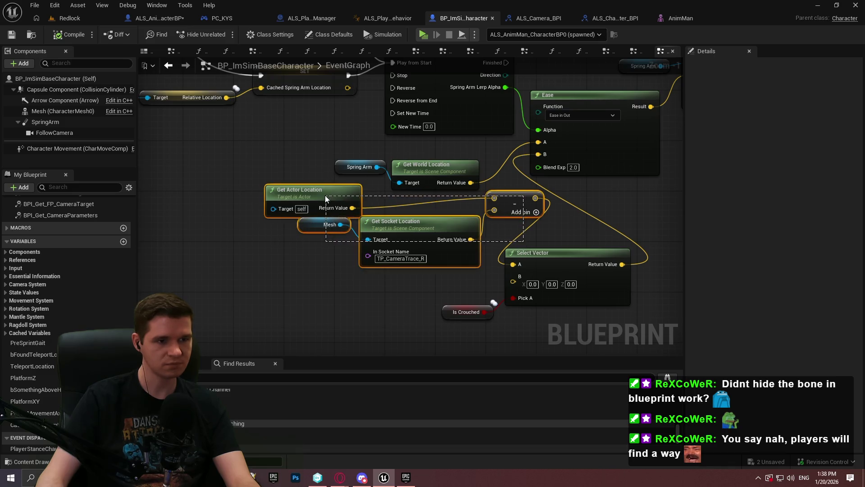
mouse_move(441, 217)
left_mouse_down()
mouse_move(315, 239)
mouse_move(333, 265)
left_mouse_up()
left_click(393, 191)
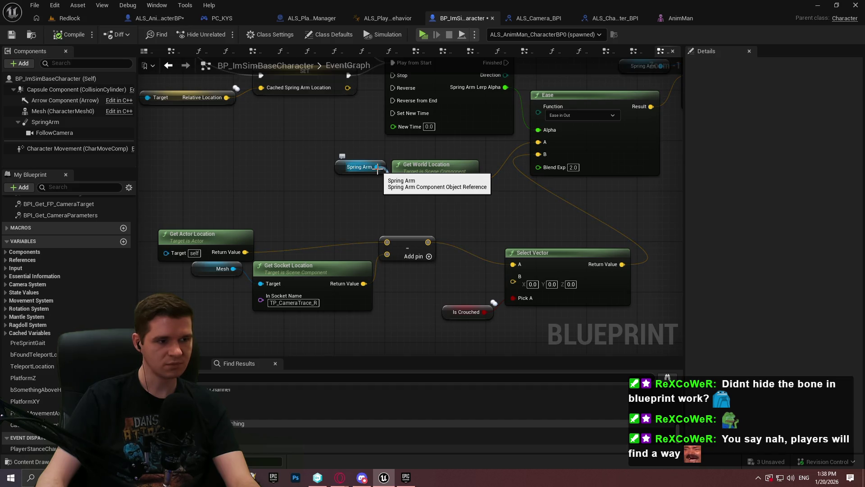
- Swap Ease A's Get World Location for Spring Arm's Get Relative Location, compile, and launch Standalone
left_click_drag(378, 167, 367, 198)
type("get relative ")
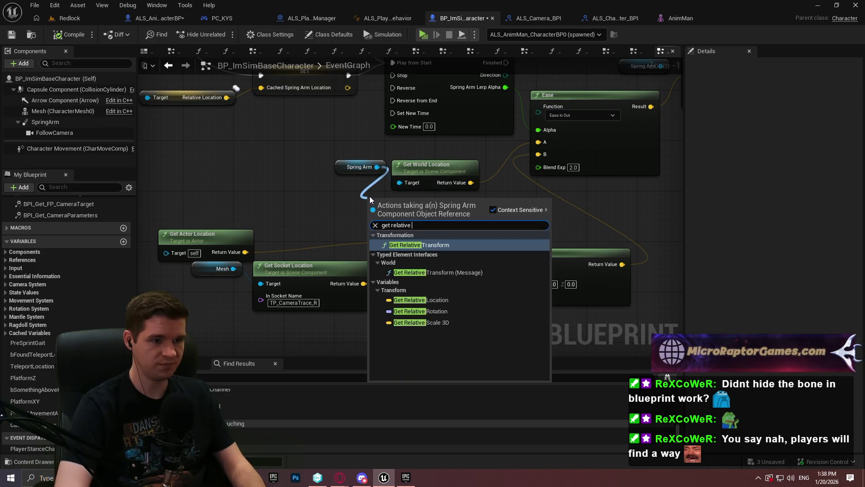
type("loca")
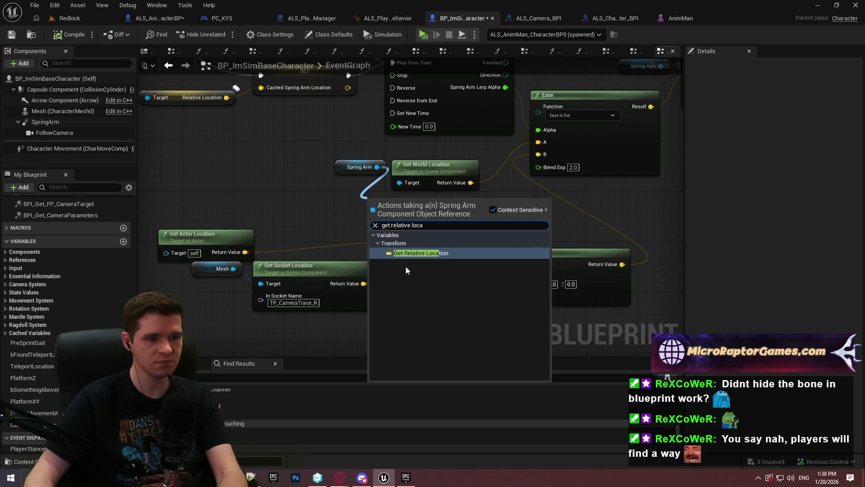
left_click(405, 261)
left_click(460, 209)
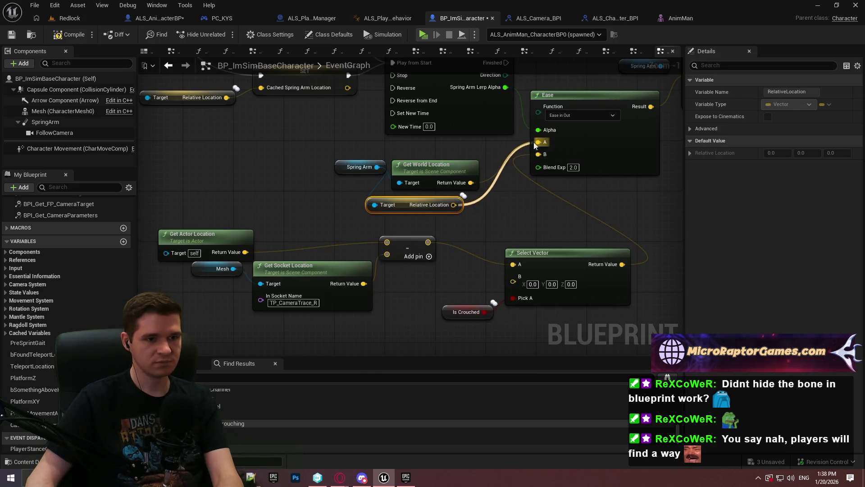
key("Delete")
left_click_drag(415, 204, 446, 160)
left_click(69, 34)
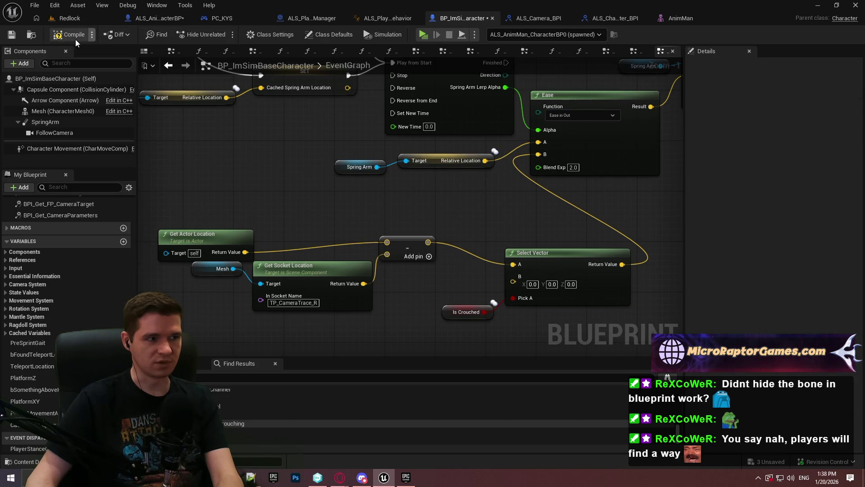
key("alt+p")
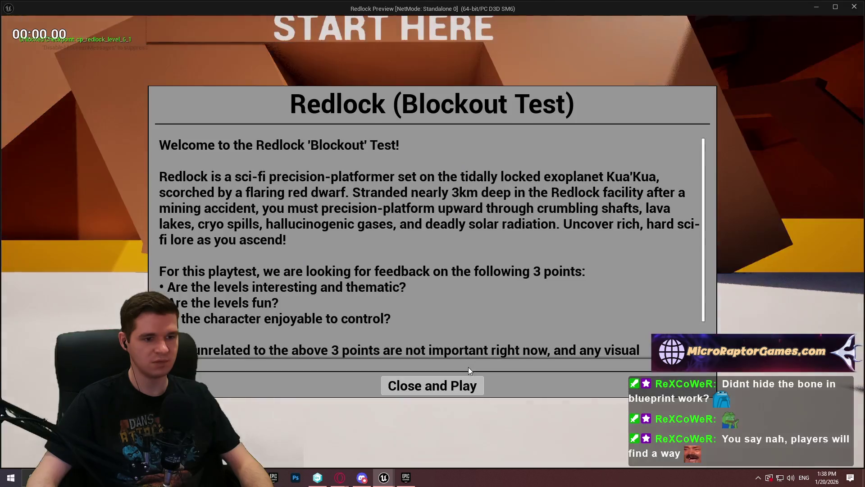
- Walk forward and toggle crouch a few times to test the camera height
left_click(432, 384)
key("w")
key("c")
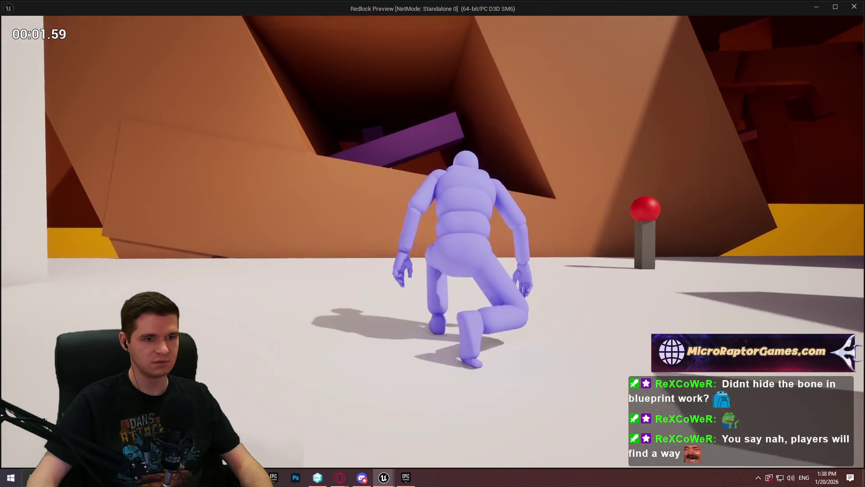
key("c")
key("w")
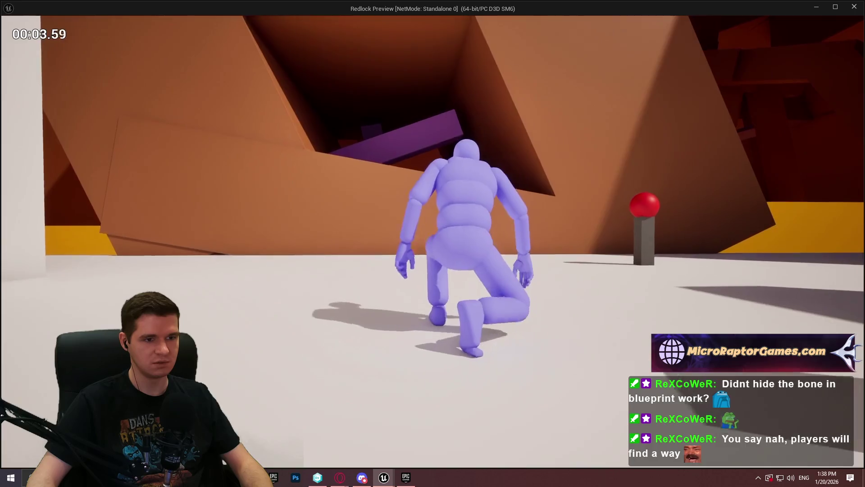
key("c")
key("w")
key("c")
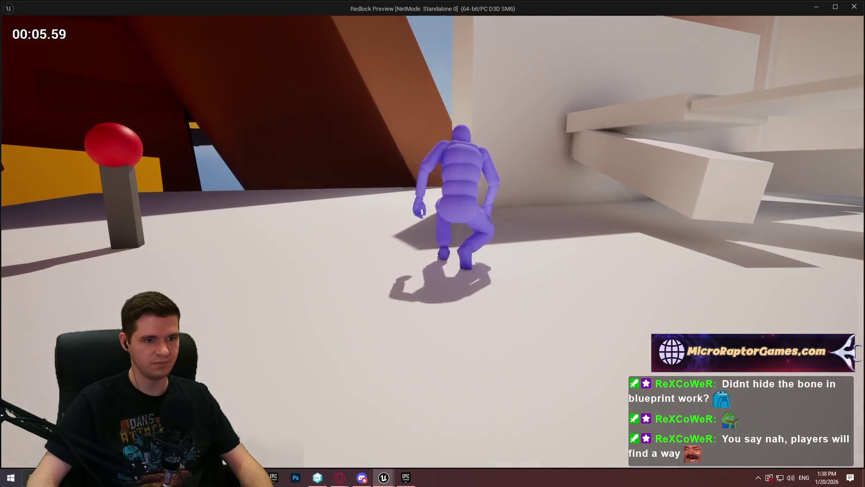
key("c")
key("c")
- Wire Get Socket Location's Return Value into the subtract node's second input and playtest again
key("alt+Tab")
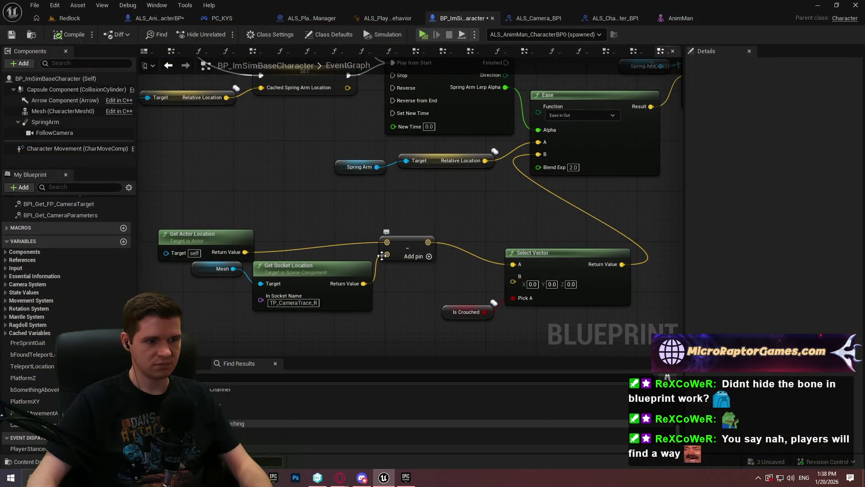
left_click_drag(384, 242, 387, 255)
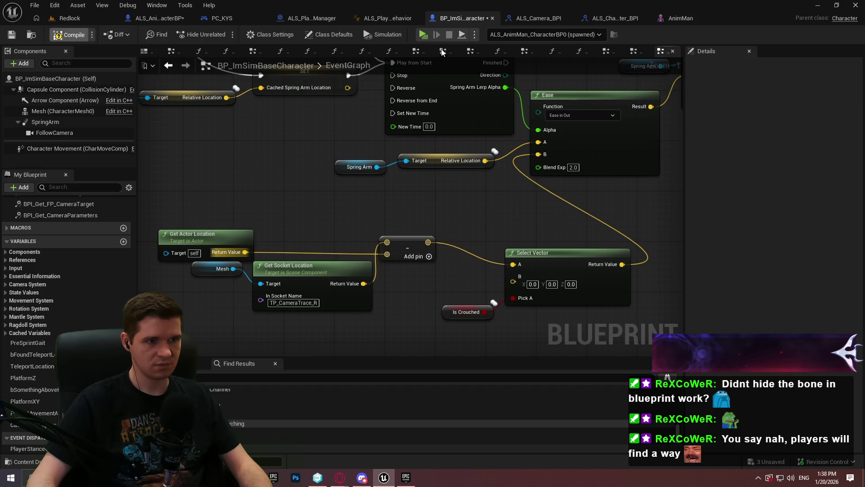
key("alt+p")
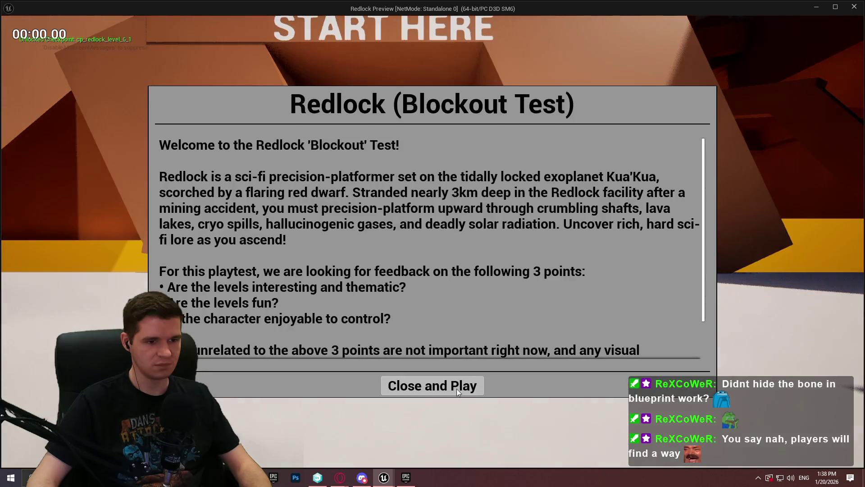
- Run through the level toggling crouch on and off to check the camera
left_click(456, 389)
key("w")
key("c")
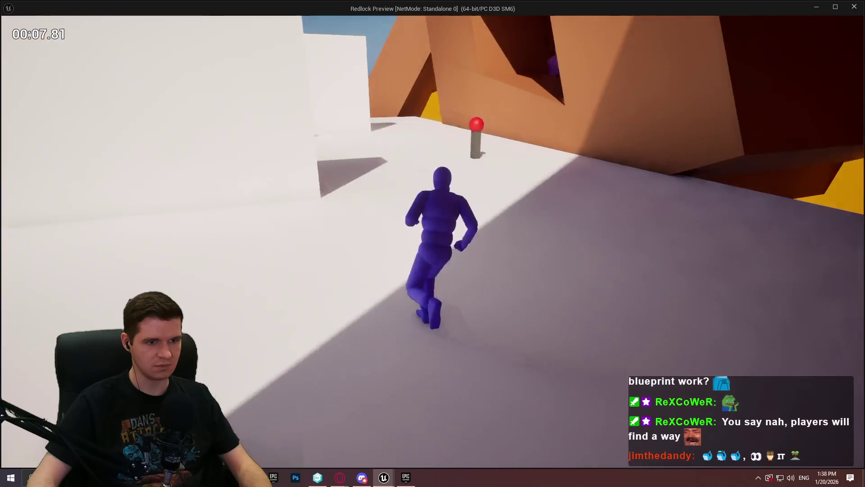
key("c")
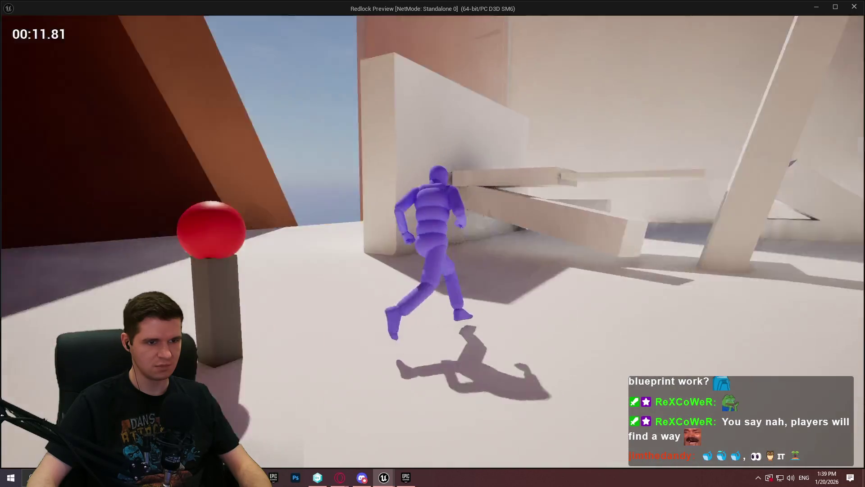
key("c")
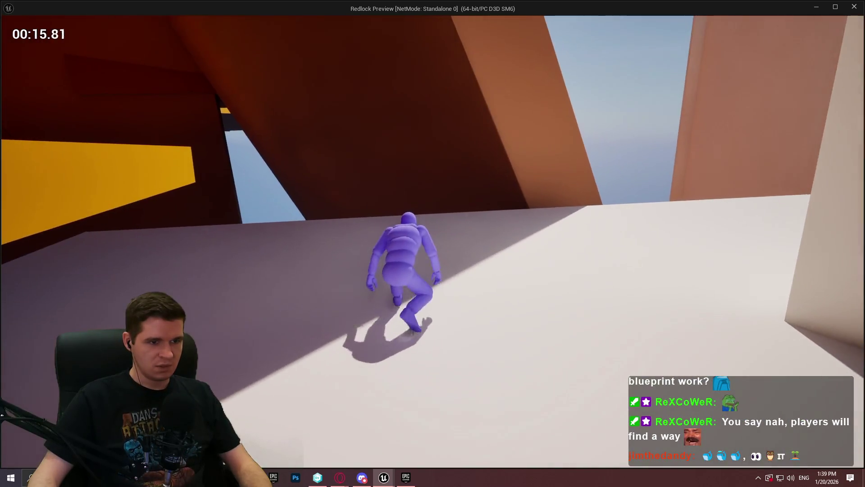
key("c")
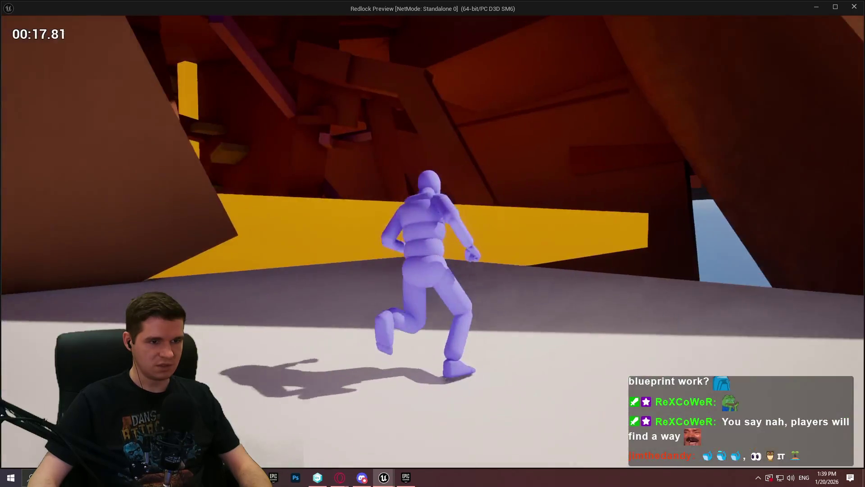
key("c")
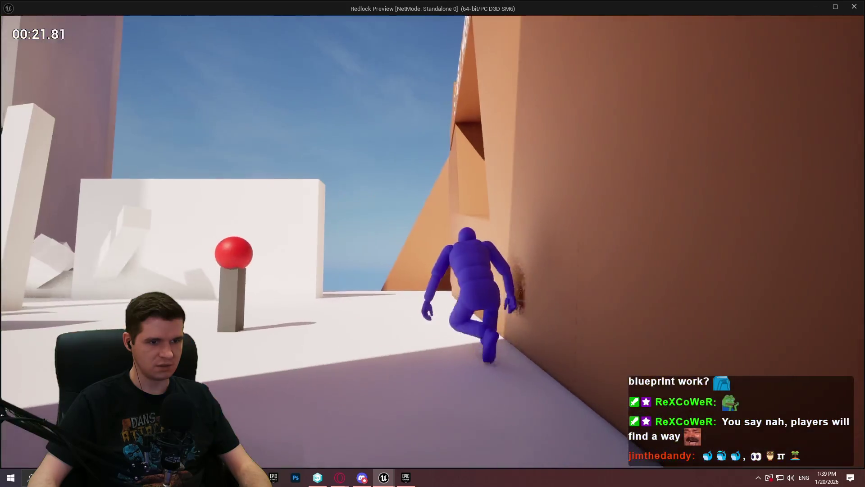
key("c")
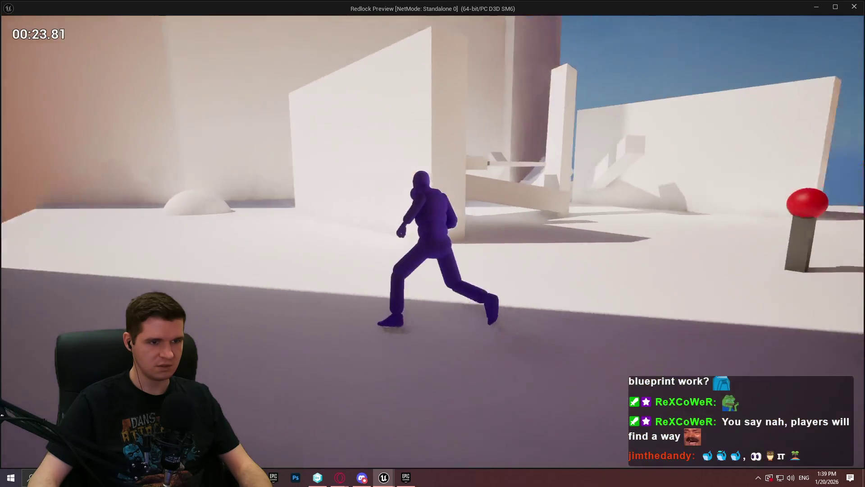
- Jump and mantle onto the white blocks and climb the orange wall
key("space")
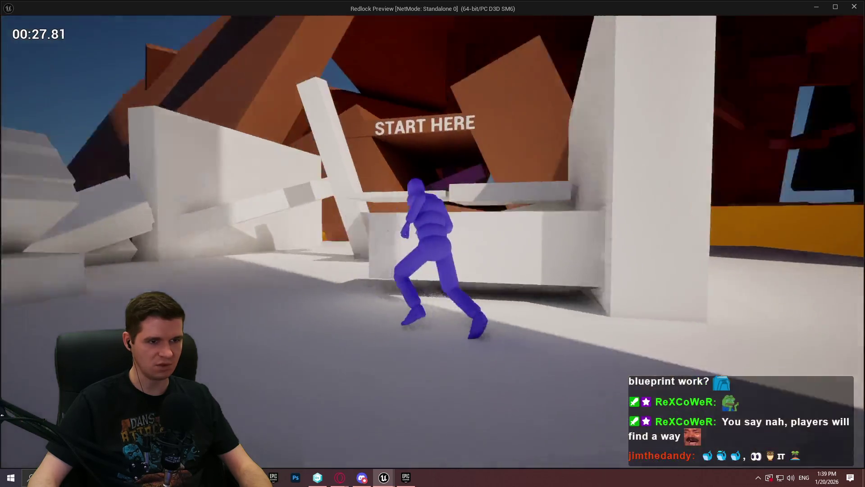
key("space")
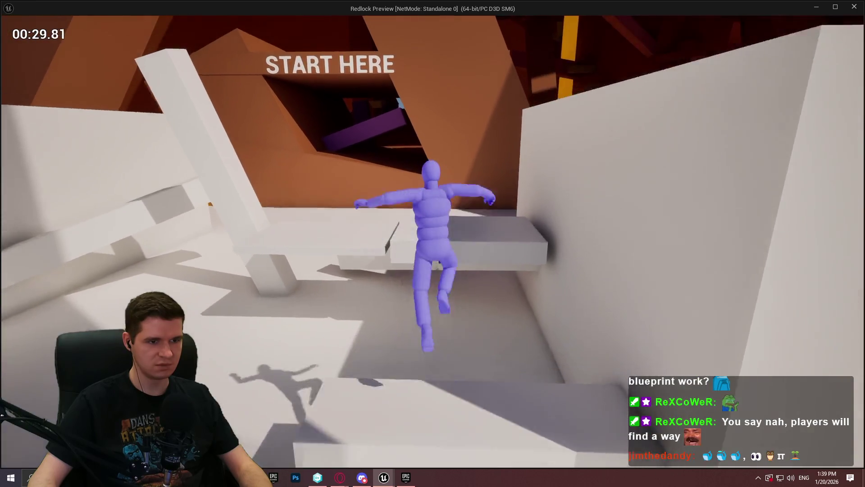
key("space")
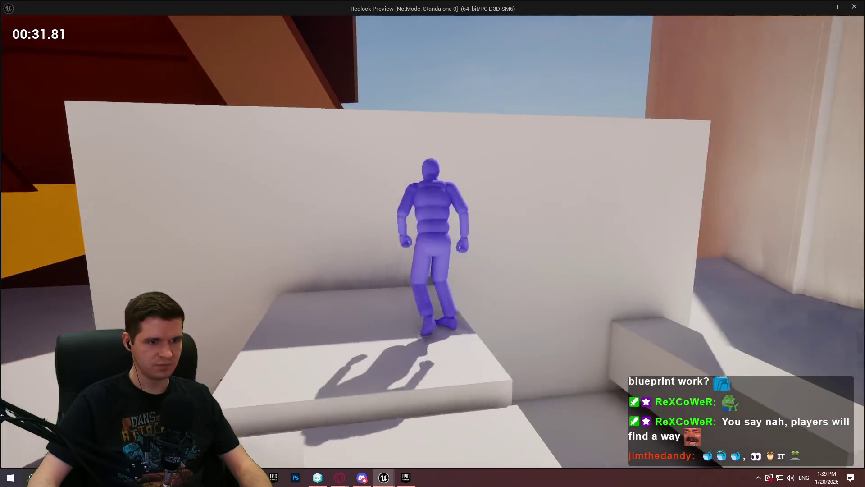
key("space")
key("space")
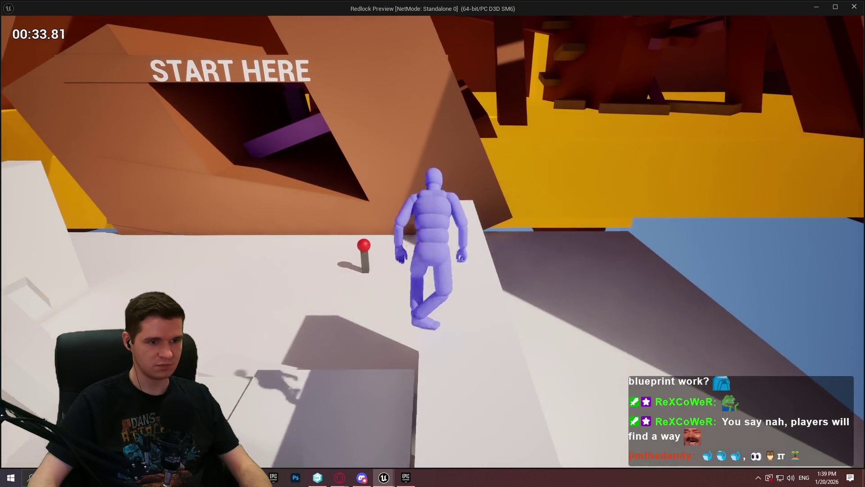
key("space")
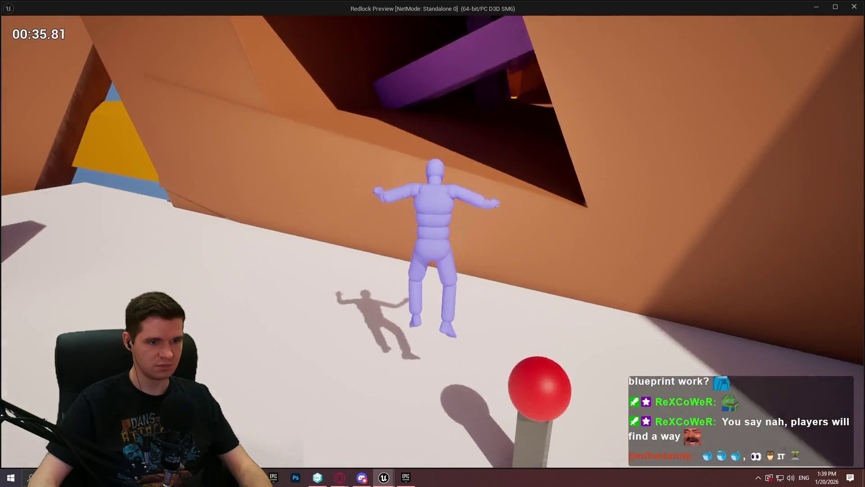
key("space")
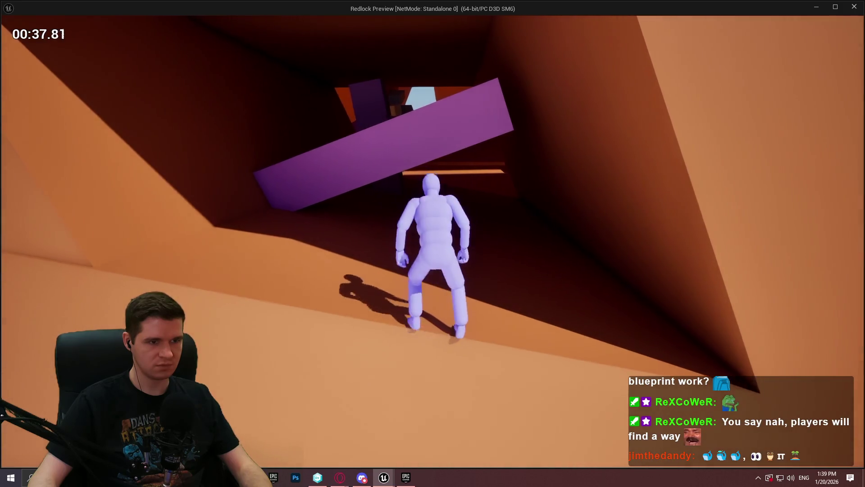
- Climb across the purple beam, pillar, box ledges and dark red box, then exit the preview
key("w")
key("space")
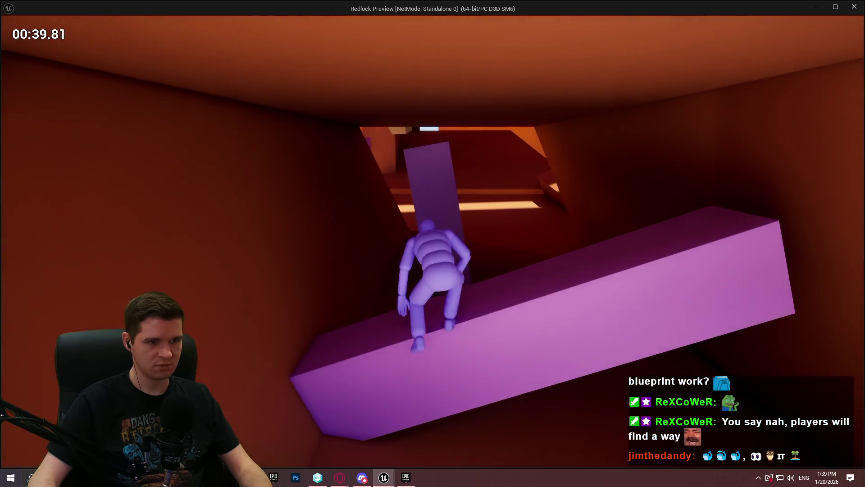
key("w")
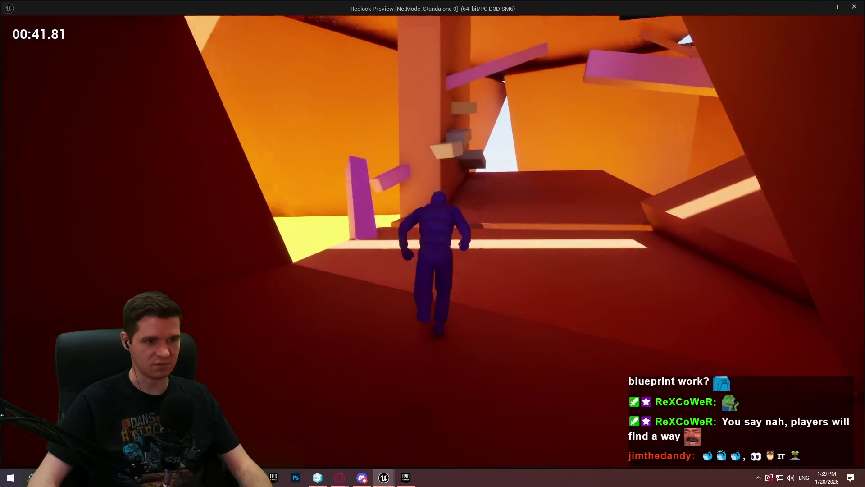
key("space")
key("space")
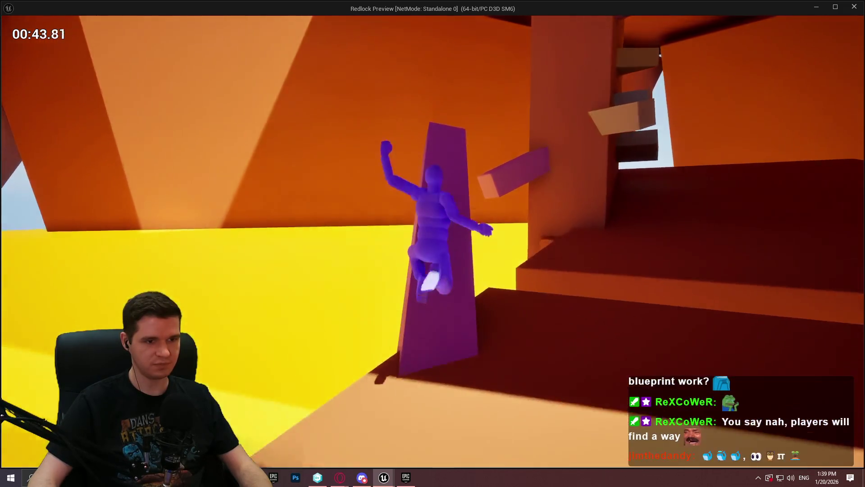
key("space")
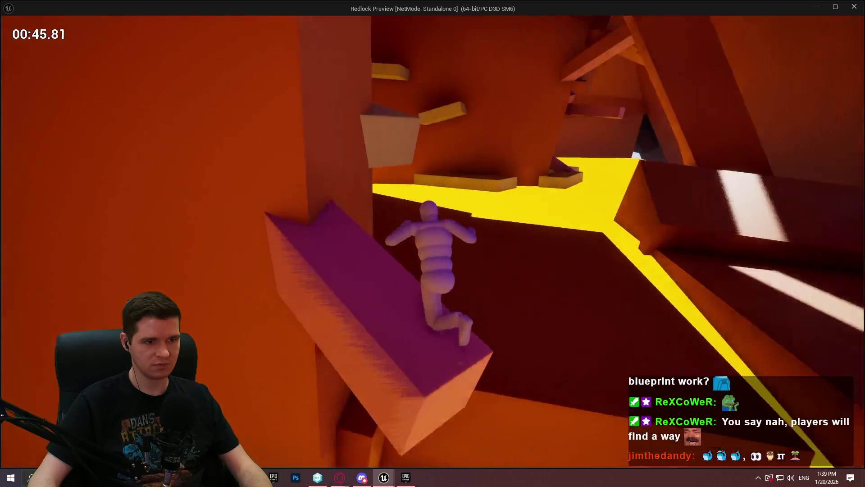
key("space")
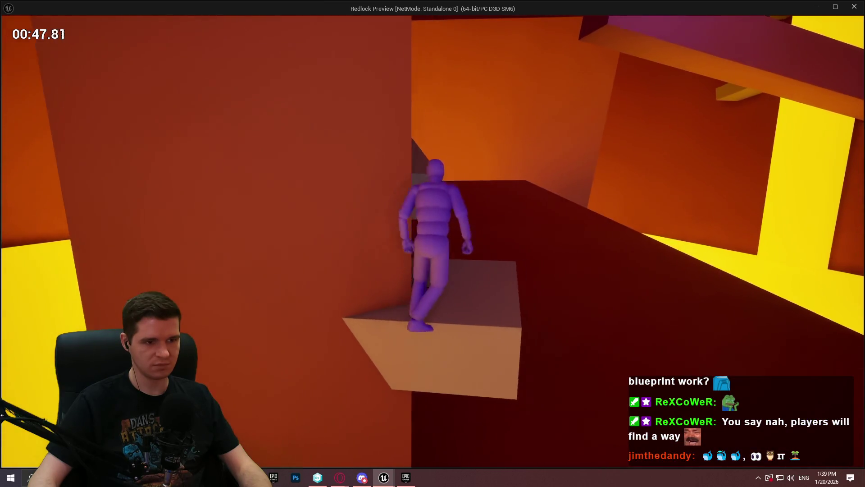
key("space")
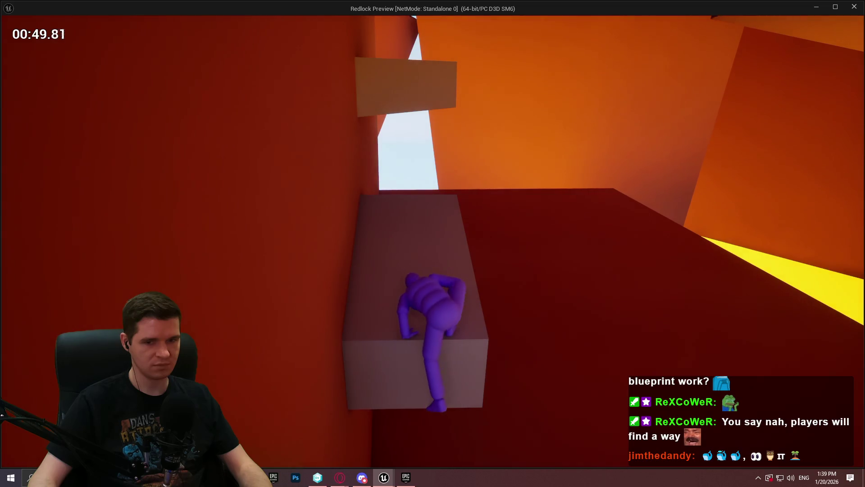
key("space")
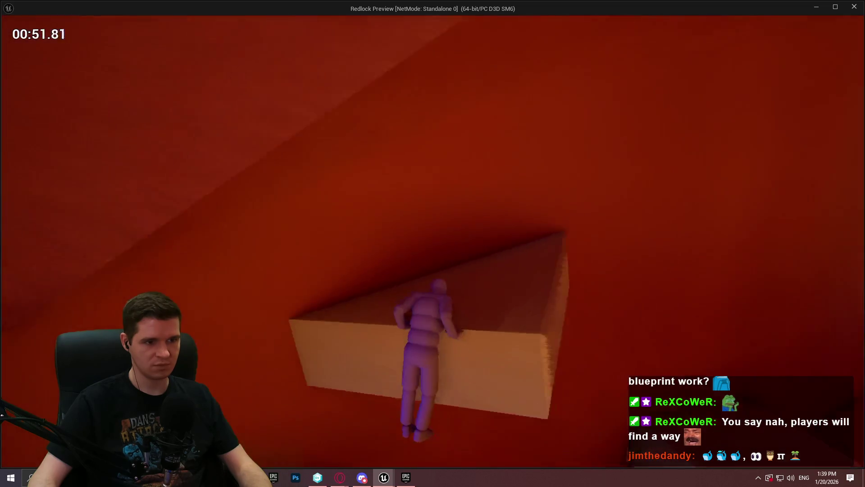
key("space")
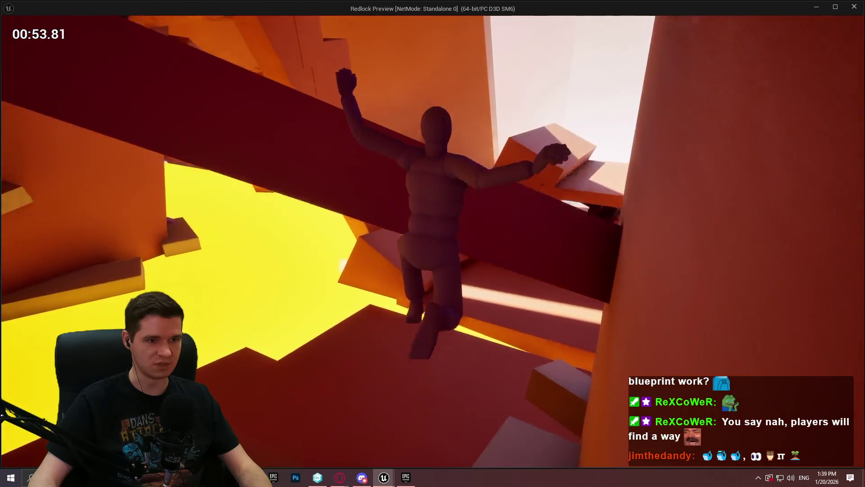
key("w")
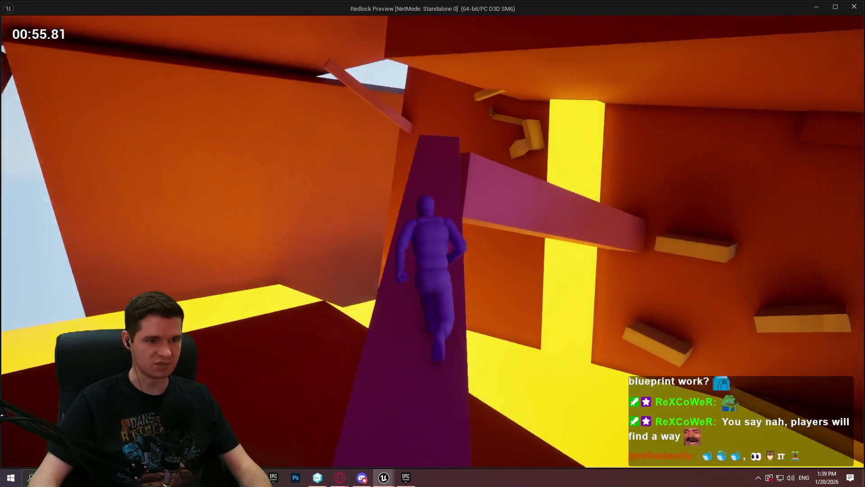
key("space")
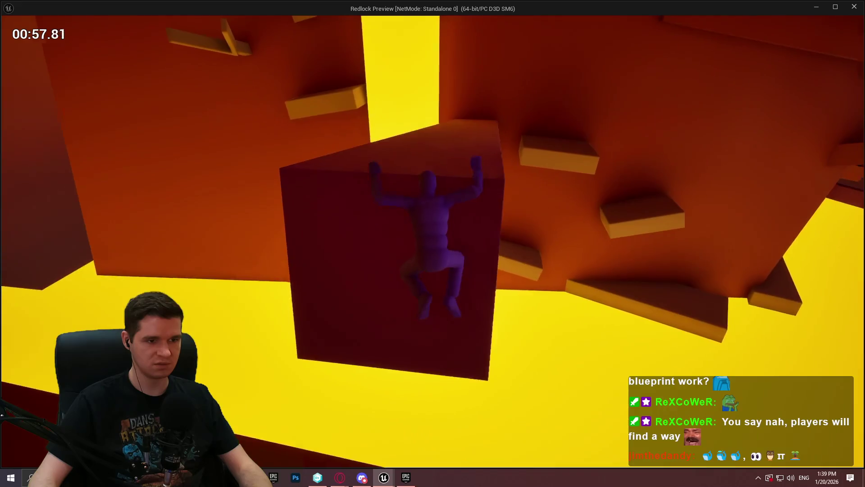
key("w")
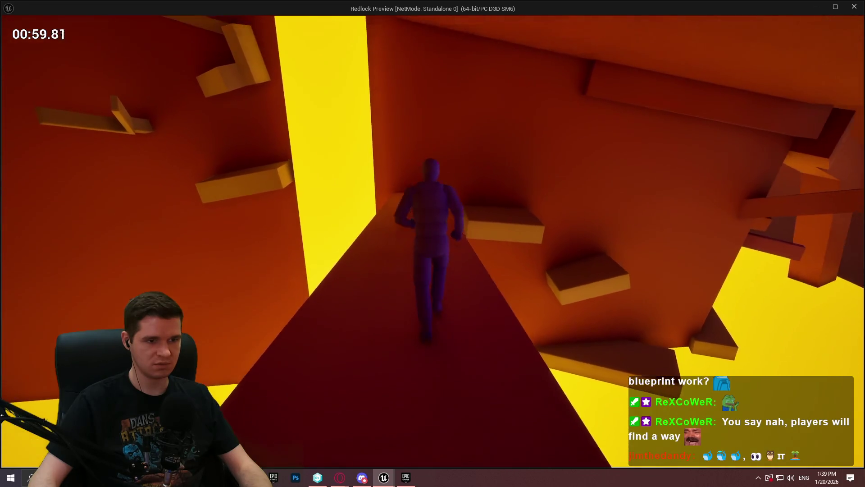
key("Escape")
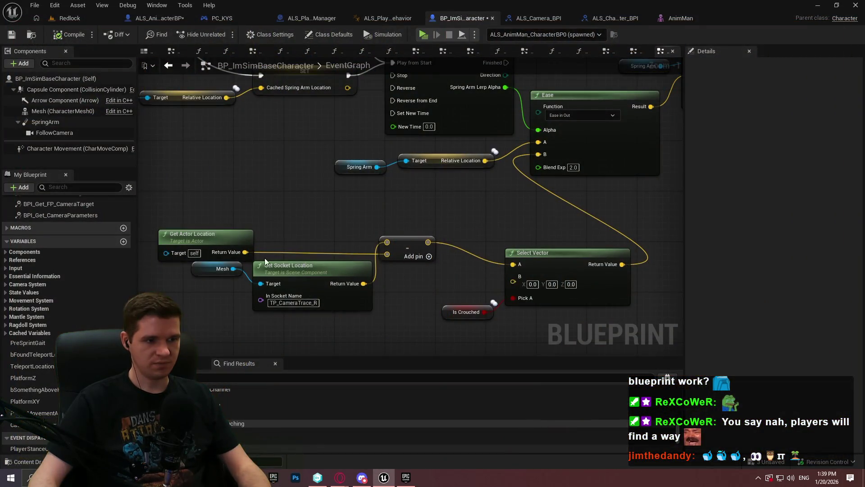
- Switch the spring arm back to Set World Location and paste a copy of the Mesh/Get Socket Location pair
left_click_drag(193, 275, 192, 276)
scroll(381, 251, "down", 3)
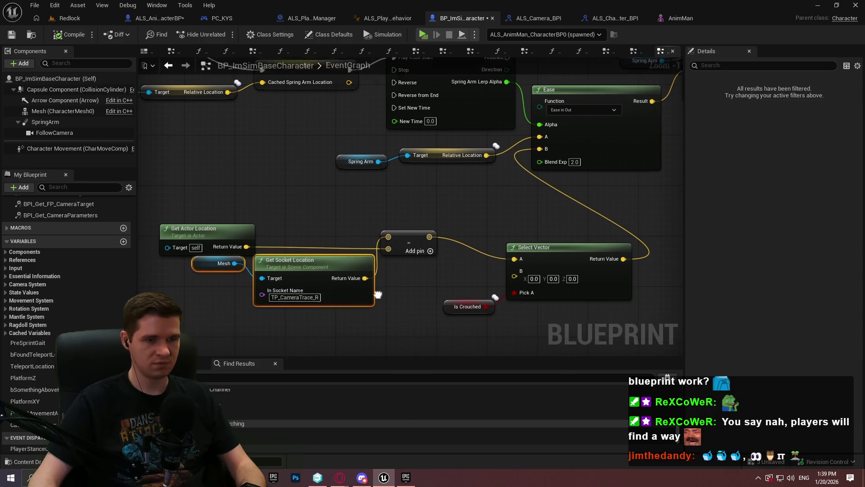
scroll(394, 242, "up", 2)
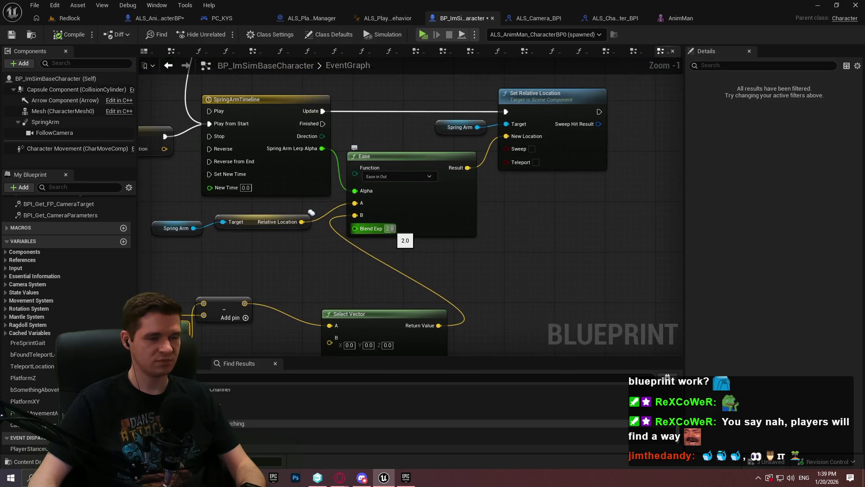
left_click(542, 126)
key("Delete")
left_click_drag(477, 127, 531, 136)
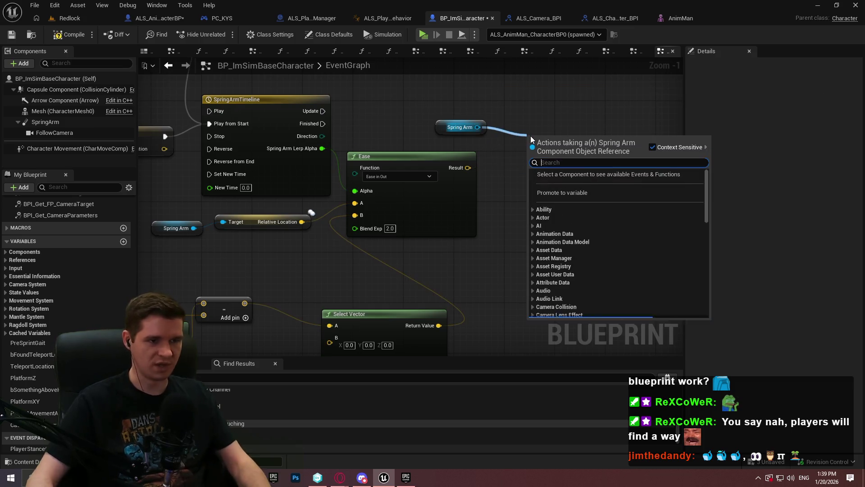
type("set world")
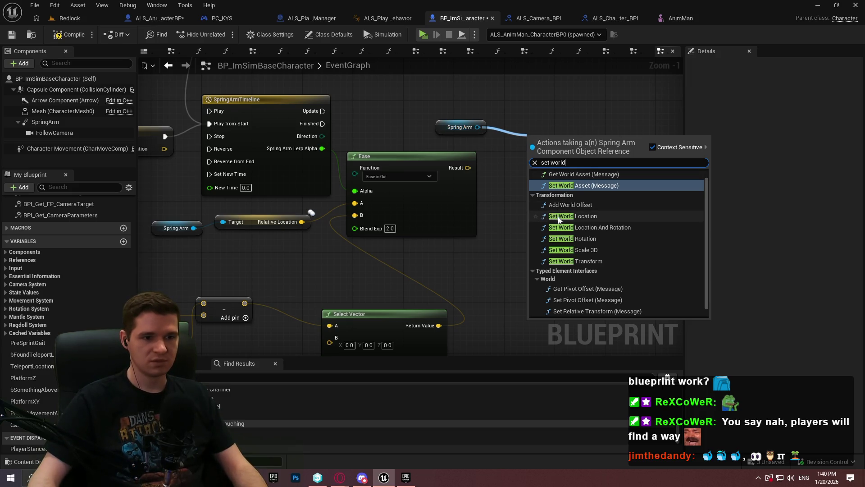
left_click(572, 216)
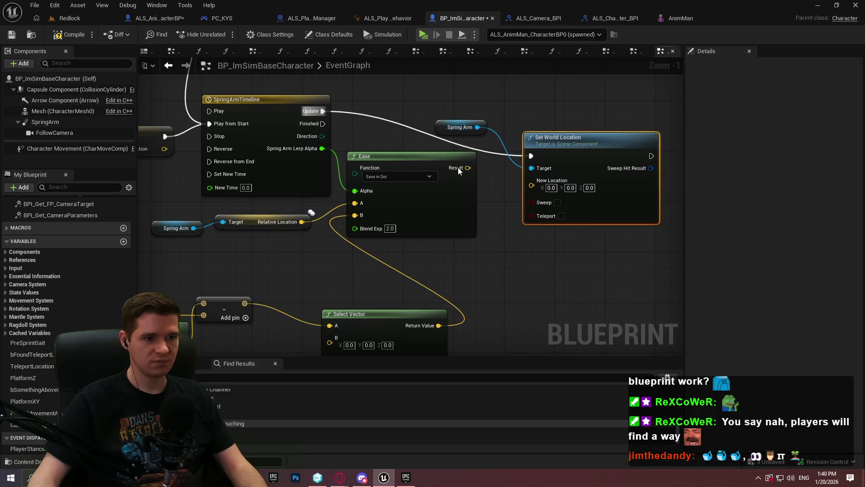
mouse_move(558, 156)
left_mouse_down()
mouse_move(558, 116)
mouse_move(538, 112)
left_mouse_up()
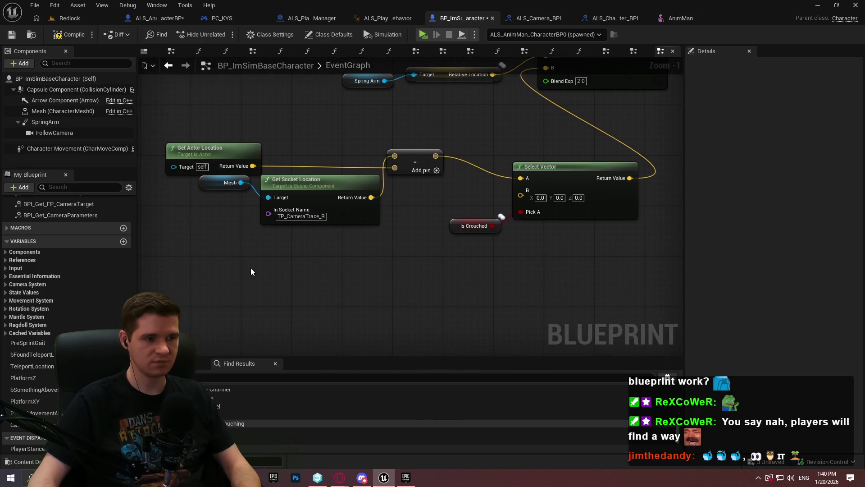
key("ctrl+v")
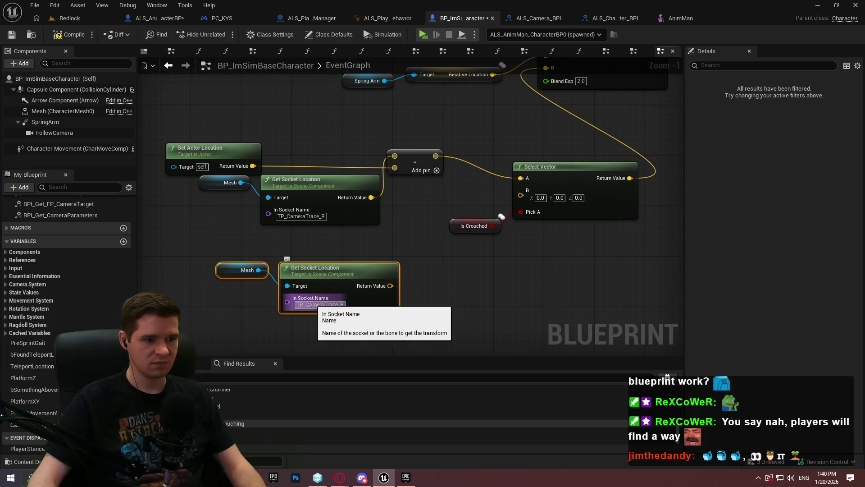
- Set the copied node's socket name to neck_01, checking the bone name in the AnimMan skeleton
left_click(337, 304)
type("Neck_01")
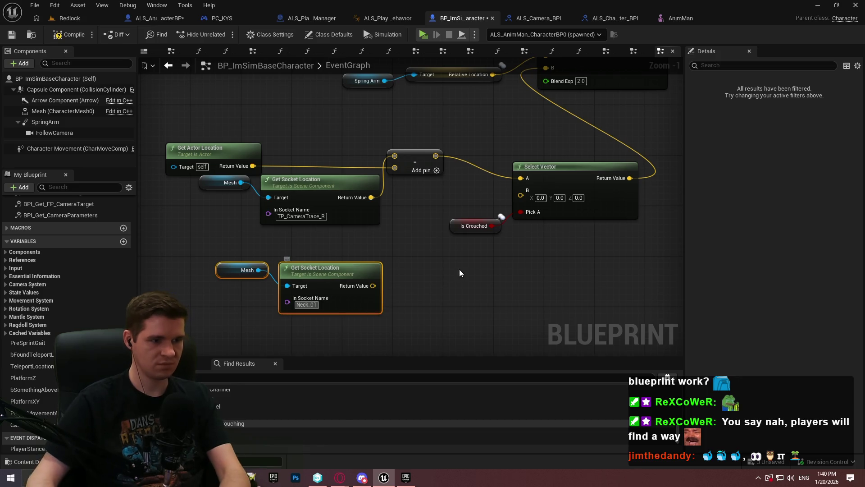
left_click(459, 269)
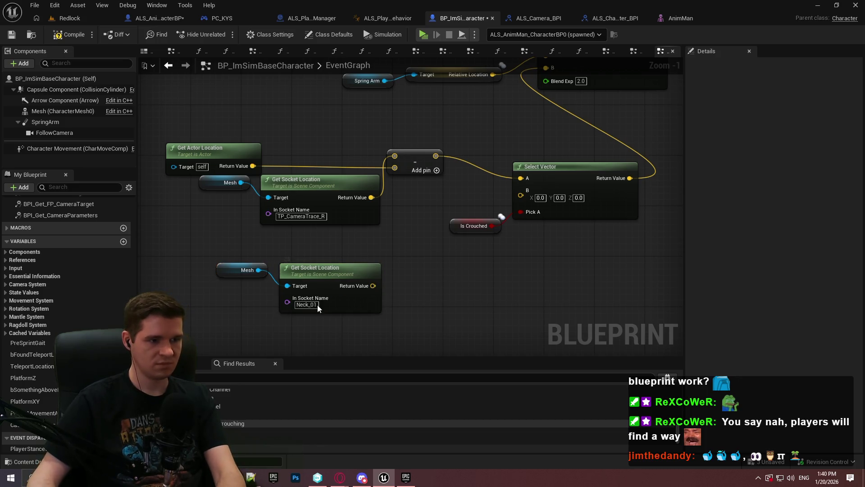
left_click(699, 18)
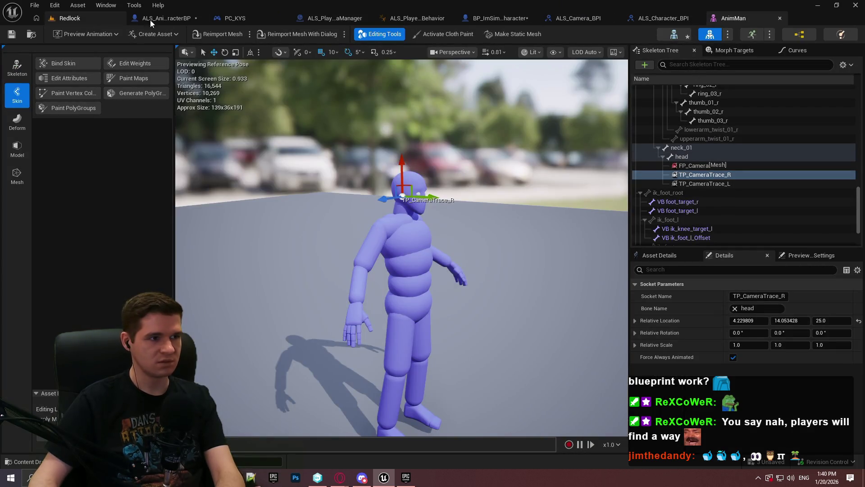
left_click(150, 19)
left_click(428, 18)
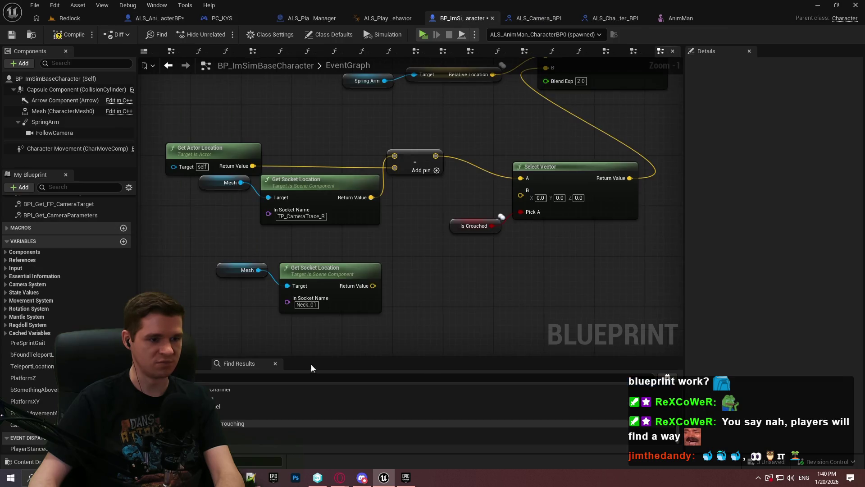
key("Delete")
type("n")
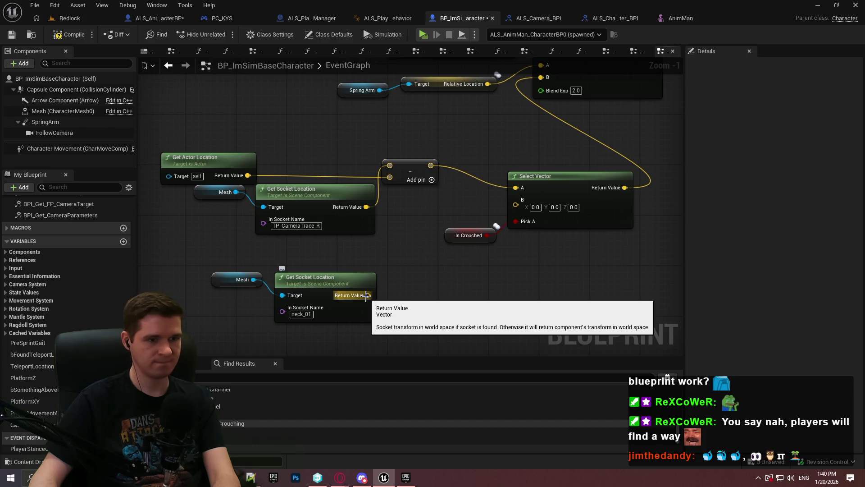
- Connect neck_01 to Select Vector B and the upper socket to A, deleting Get Actor Location and subtract
mouse_move(366, 295)
left_mouse_down()
mouse_move(469, 206)
mouse_move(516, 204)
left_mouse_up()
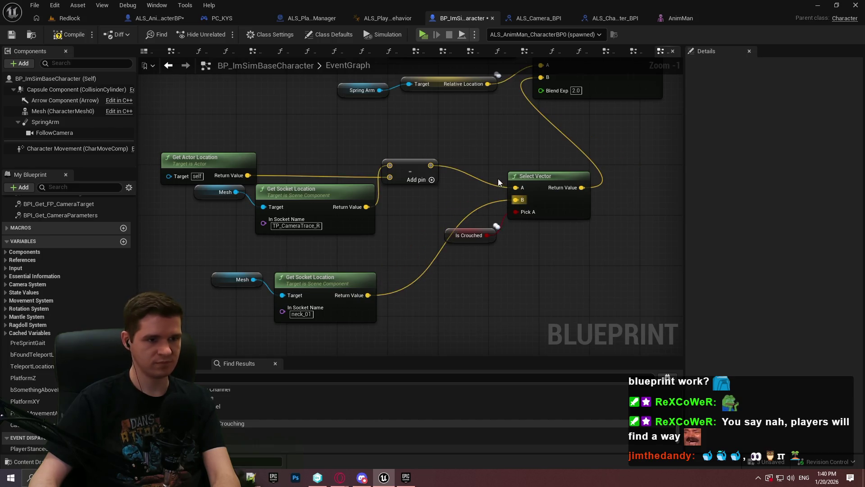
mouse_move(504, 238)
left_mouse_down()
mouse_move(339, 258)
mouse_move(347, 256)
left_mouse_up()
left_click_drag(383, 220, 382, 222)
key("Delete")
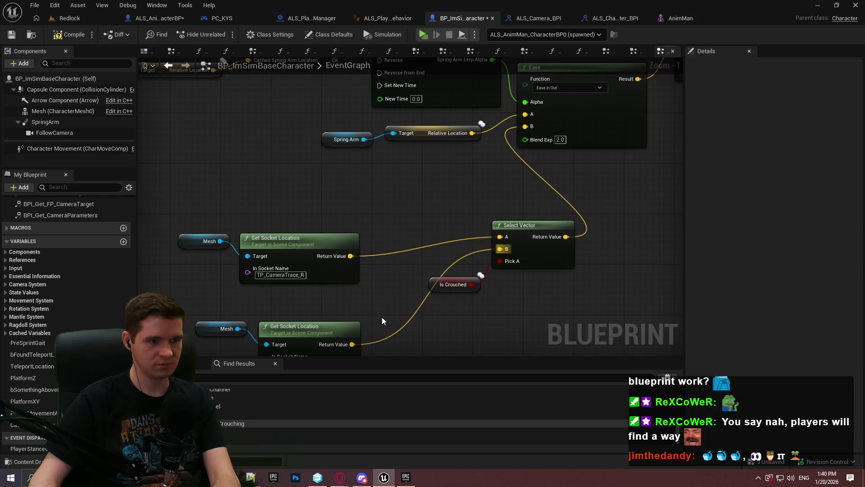
- Arrange the Mesh, Get Socket Location, Is Crouched and Select Vector nodes near the Ease node
mouse_move(317, 332)
left_mouse_down()
mouse_move(310, 300)
mouse_move(329, 297)
left_mouse_up()
mouse_move(158, 177)
left_mouse_down()
mouse_move(340, 280)
mouse_move(423, 253)
mouse_move(455, 278)
mouse_move(484, 284)
mouse_move(469, 339)
mouse_move(466, 318)
left_mouse_up()
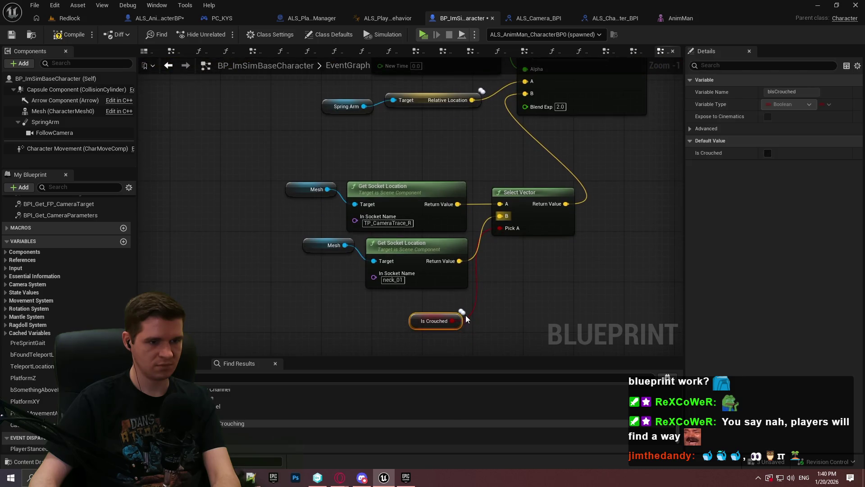
mouse_move(523, 193)
left_mouse_down()
mouse_move(542, 236)
mouse_move(519, 235)
left_mouse_up()
left_click_drag(554, 311, 238, 154)
left_click_drag(531, 236, 449, 191)
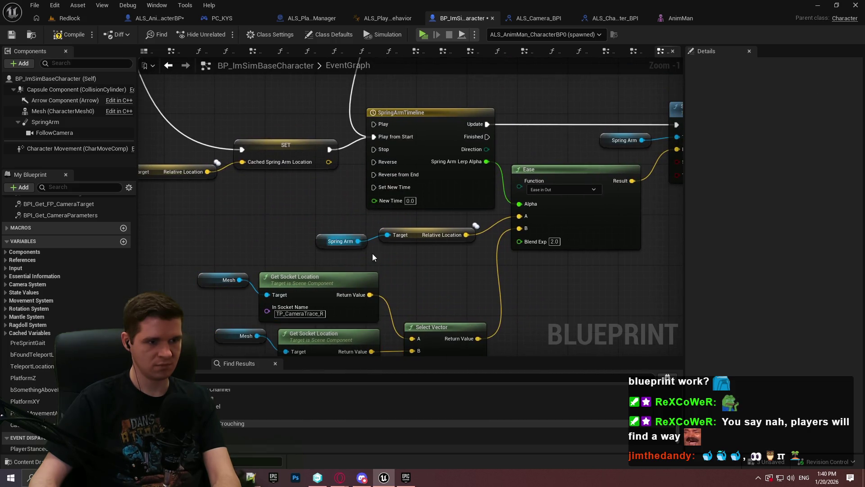
- Replace Ease A's Relative Location input with the Spring Arm's Get World Location
right_click(372, 253)
key("Escape")
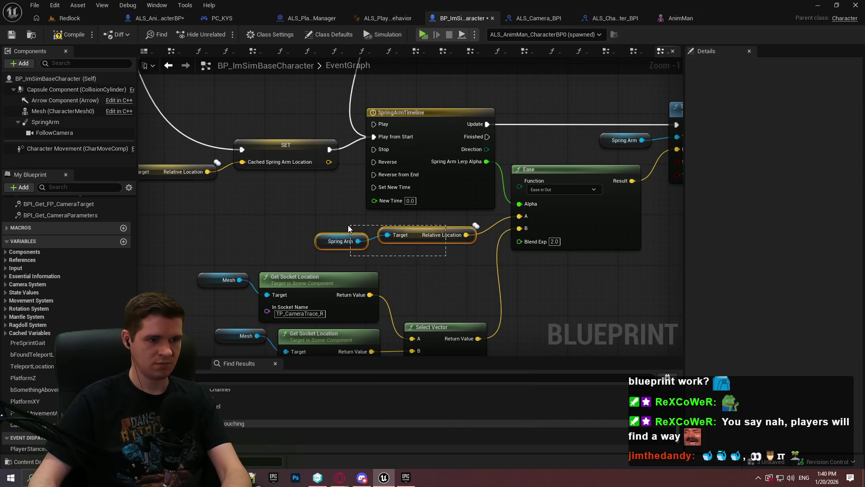
key("Delete")
left_click_drag(359, 241, 391, 235)
type("g")
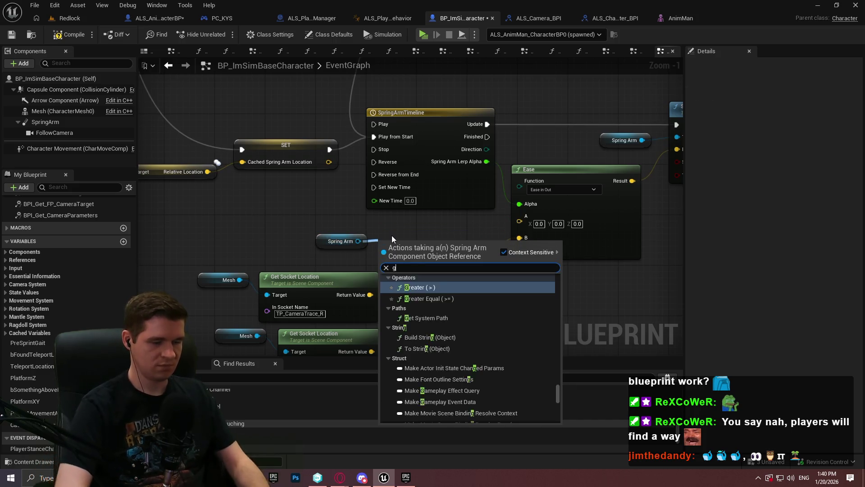
type("et world loca")
key("Return")
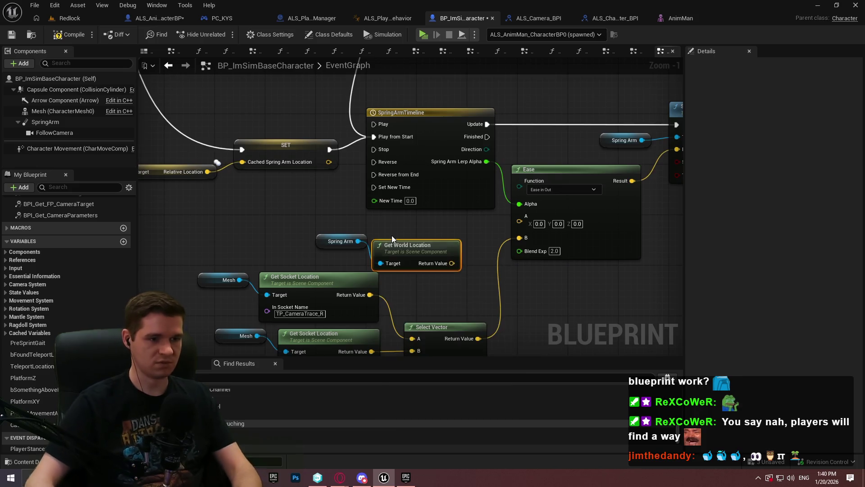
left_click_drag(542, 221, 541, 222)
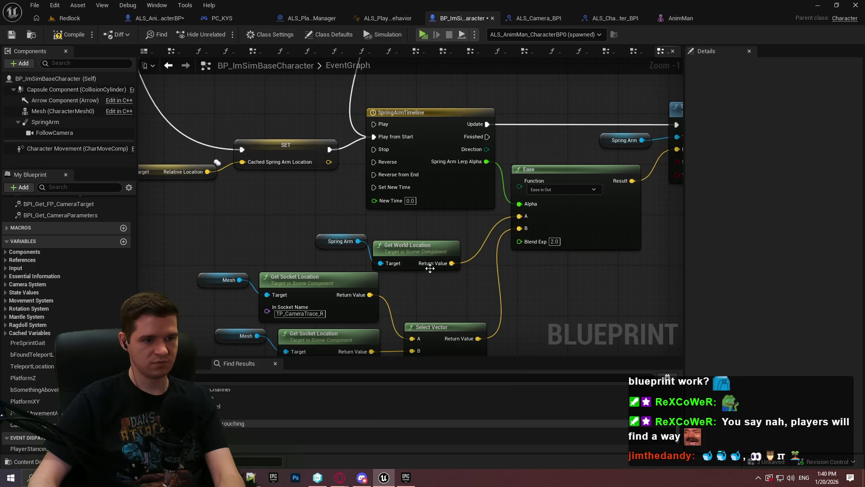
mouse_move(324, 221)
left_mouse_down()
mouse_move(425, 229)
mouse_move(450, 211)
left_mouse_up()
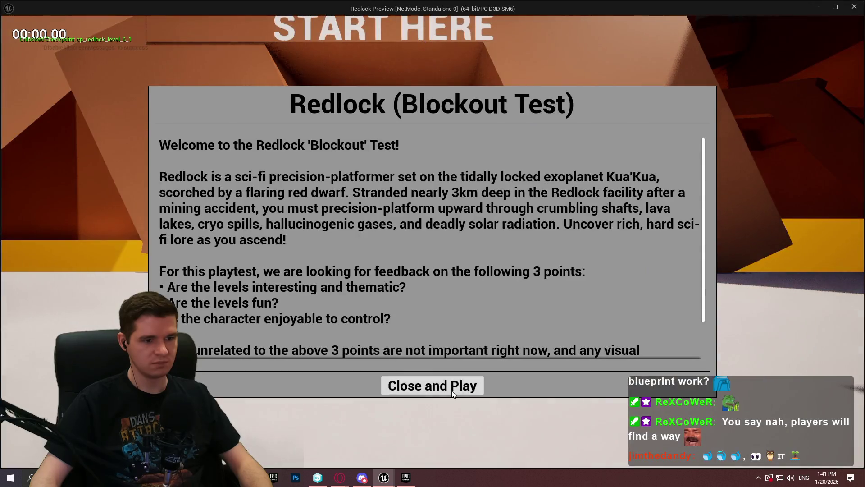
- Playtest the Redlock level: toggle crouch with C while walking toward the orange structure, then exit
left_click(452, 390)
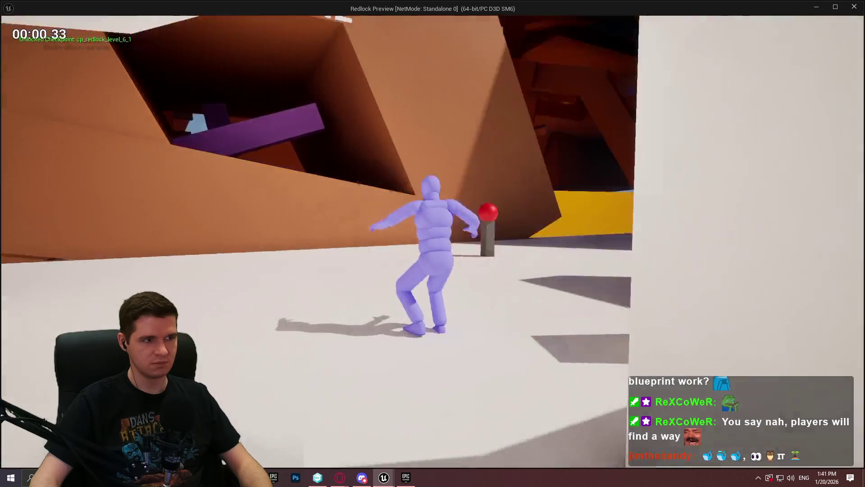
key("c")
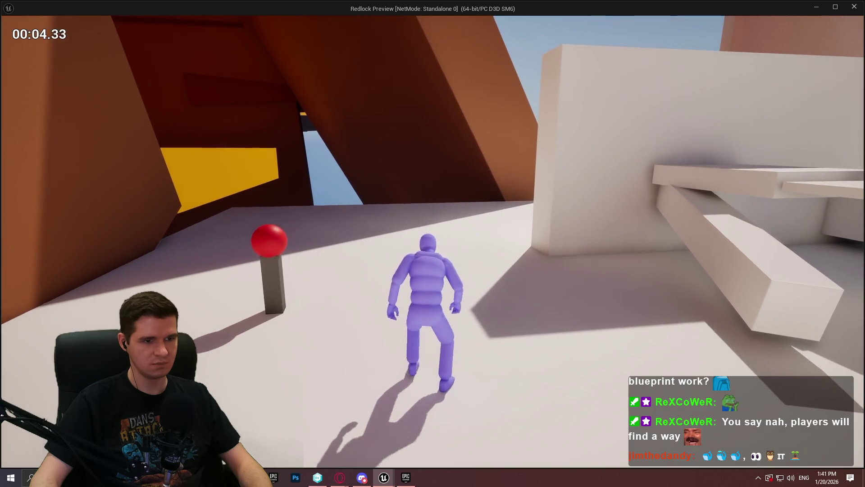
key("c")
key("w")
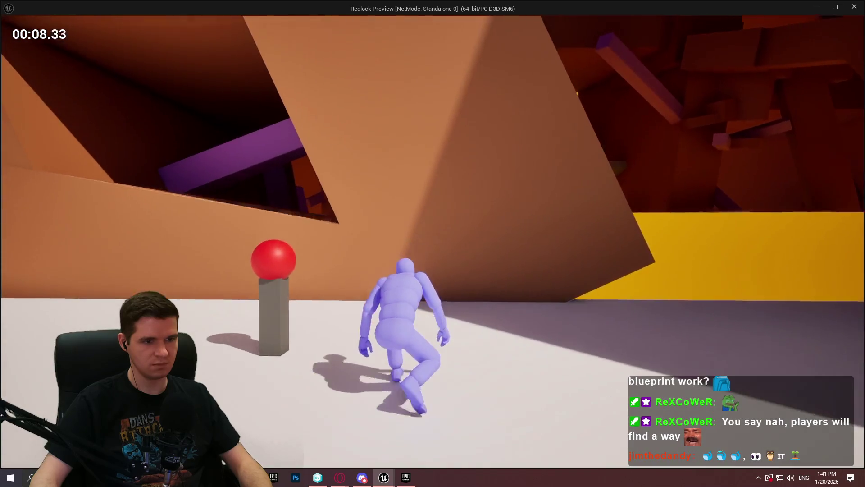
key("c")
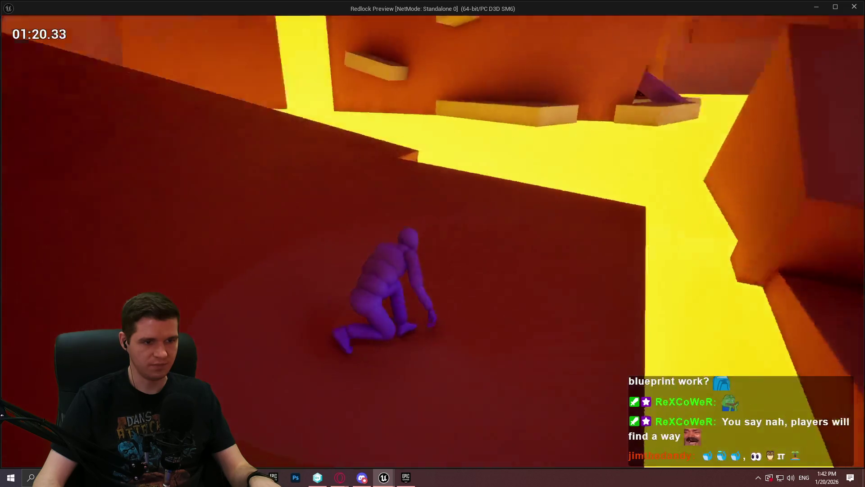
key("Escape")
- Review the StanceChanged, Distance and spring-arm camera nodes, then launch a new standalone playtest
scroll(556, 272, "down", 2)
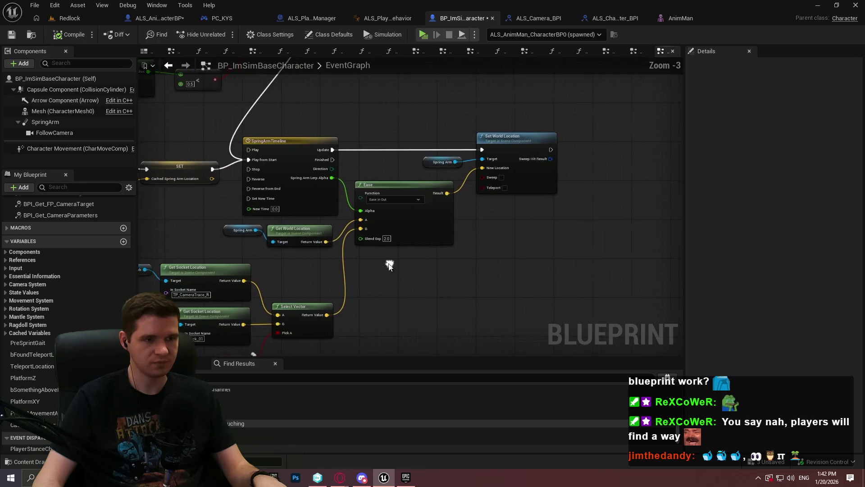
mouse_move(398, 278)
left_mouse_down()
mouse_move(413, 276)
mouse_move(241, 295)
left_mouse_up()
left_click_drag(274, 227, 337, 271)
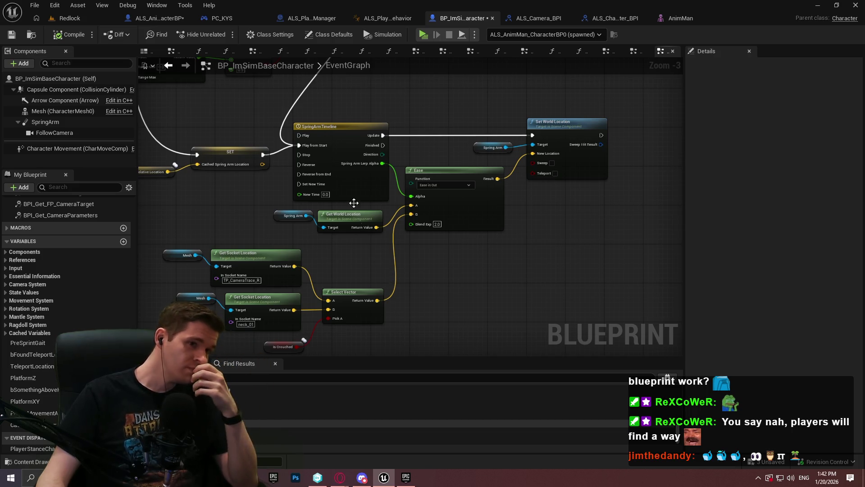
left_click(426, 34)
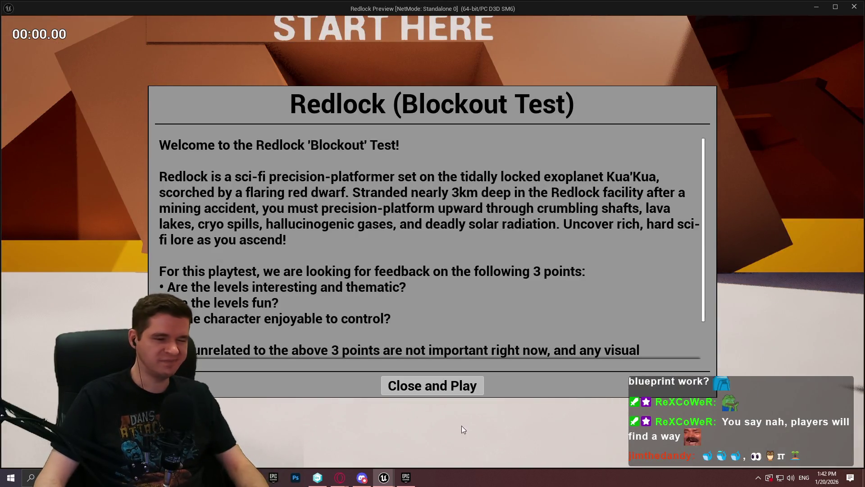
- Run over the START wall, under the purple beam and into the orange area
left_click(453, 391)
key("w")
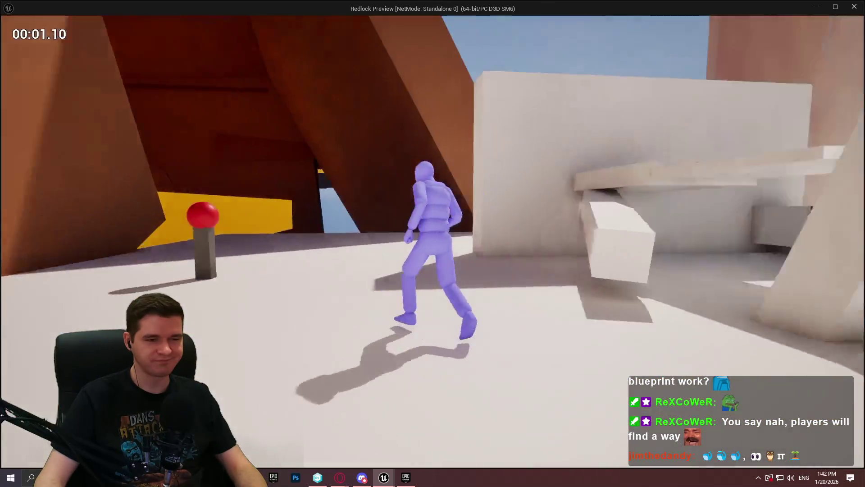
key("w")
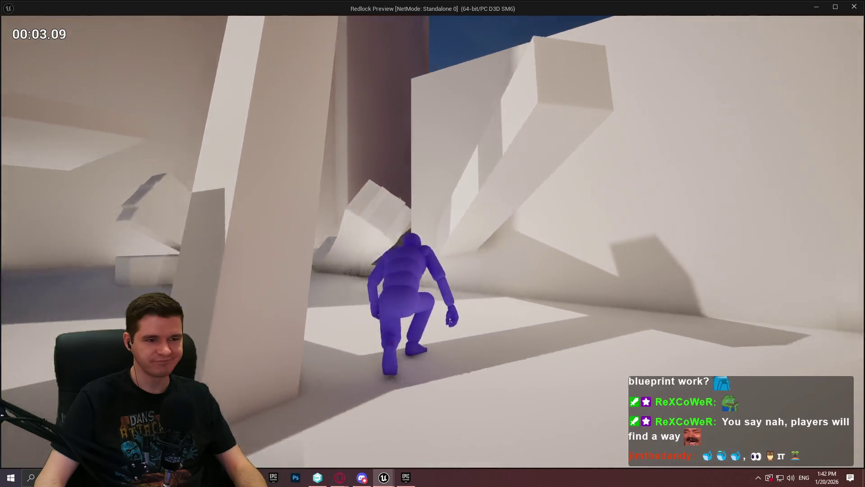
key("w")
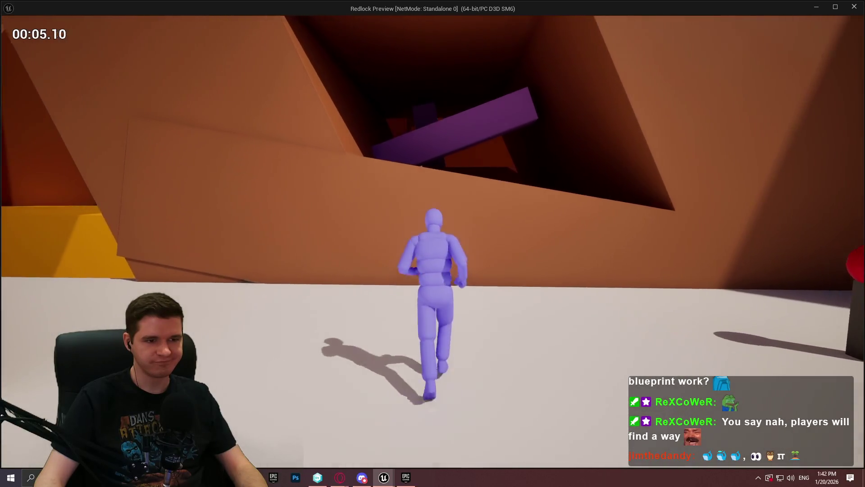
key("w")
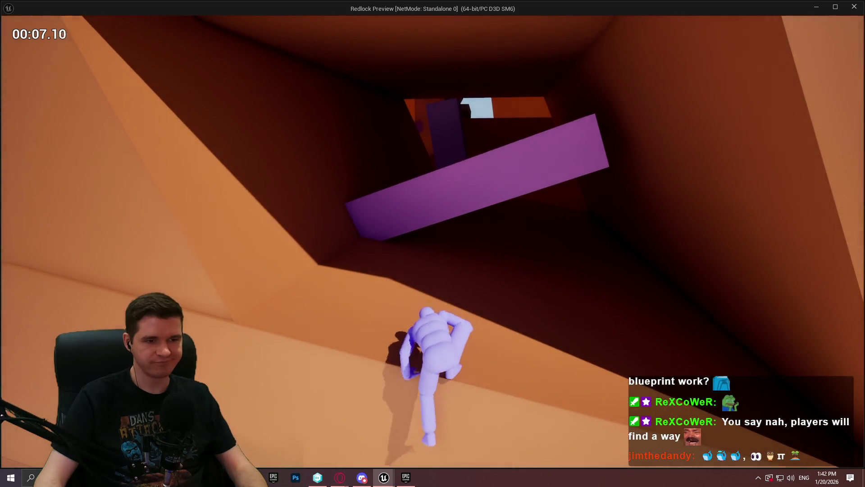
key("w")
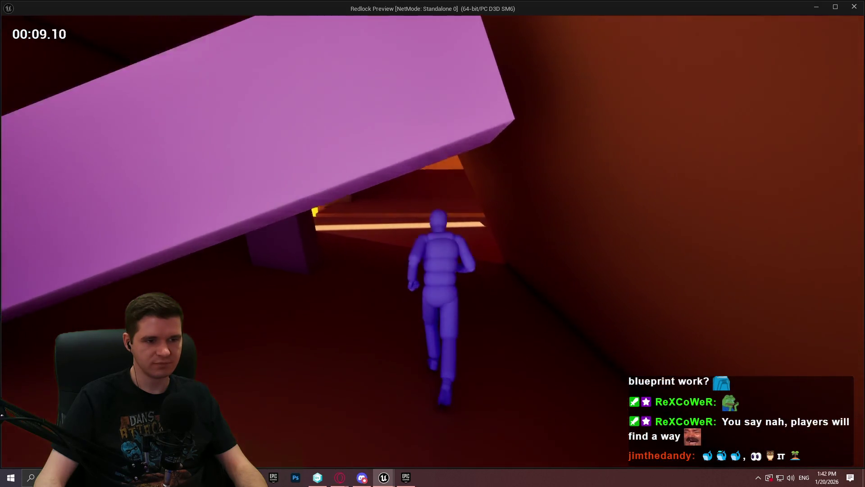
key("w")
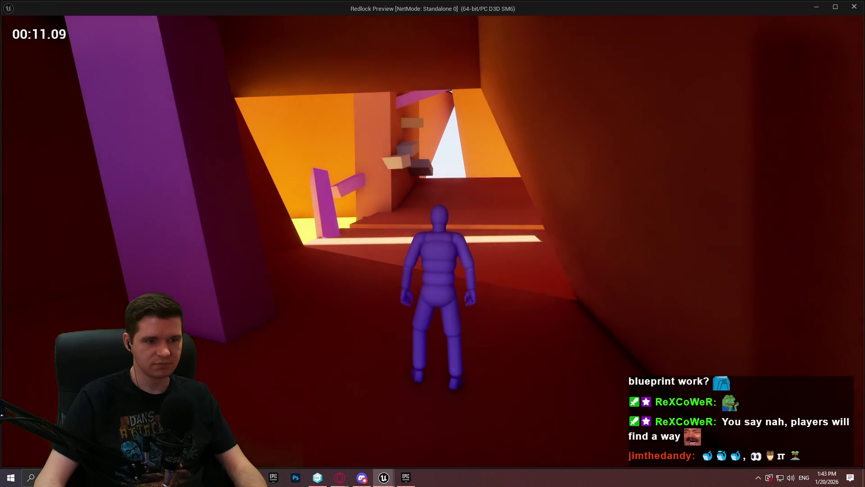
key("w")
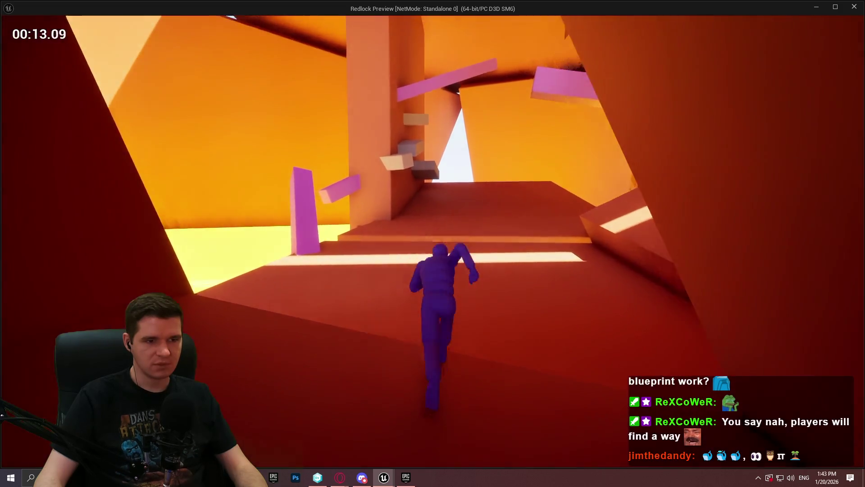
key("w")
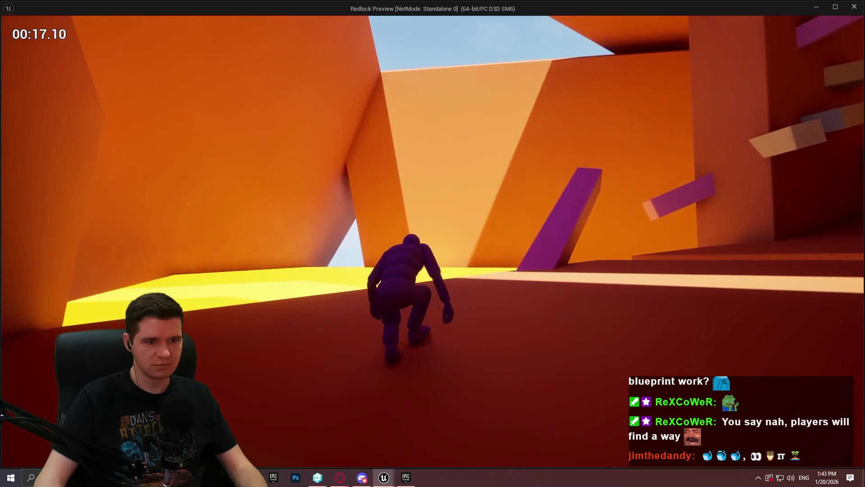
- Climb the purple wall, orbit the camera, drop onto the yellow floor, and end the preview
key("w")
key("w")
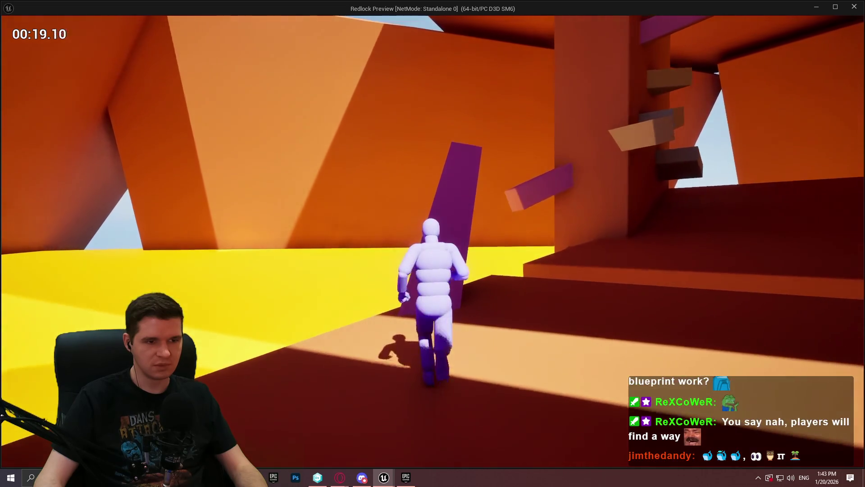
key("w")
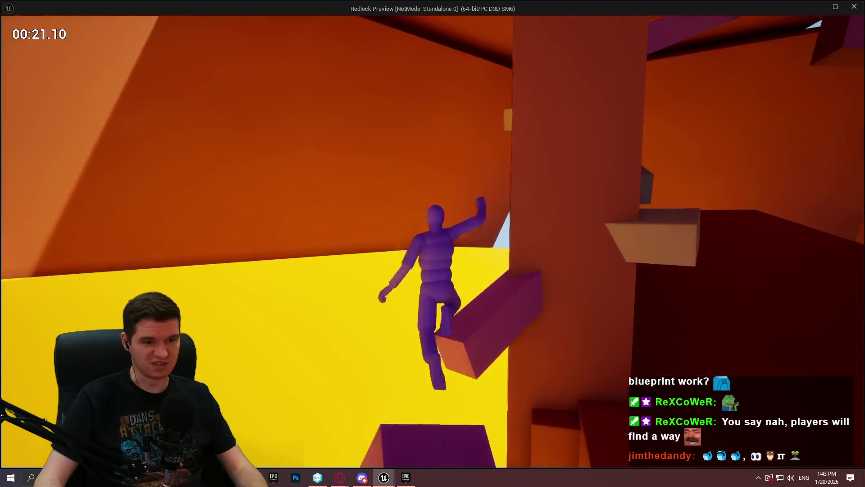
key("w")
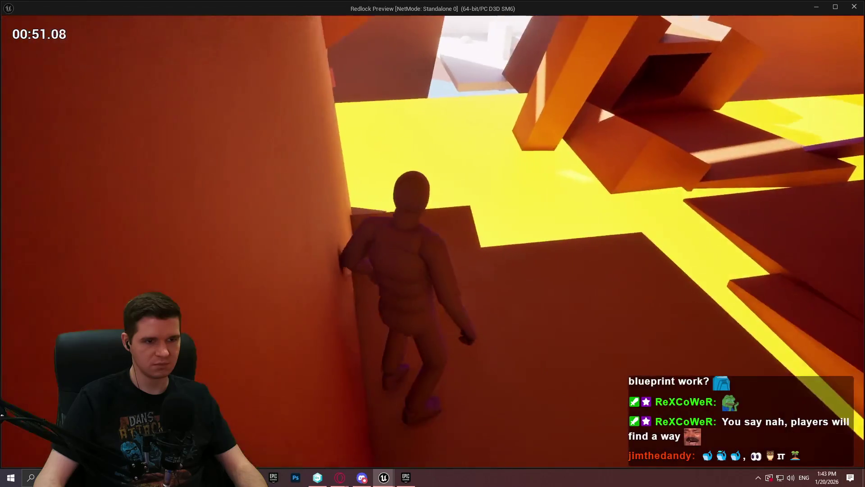
key("w")
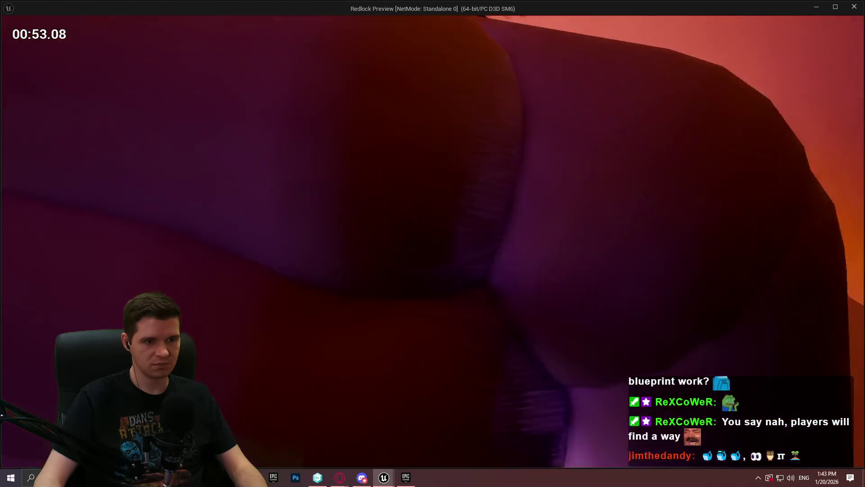
key("w")
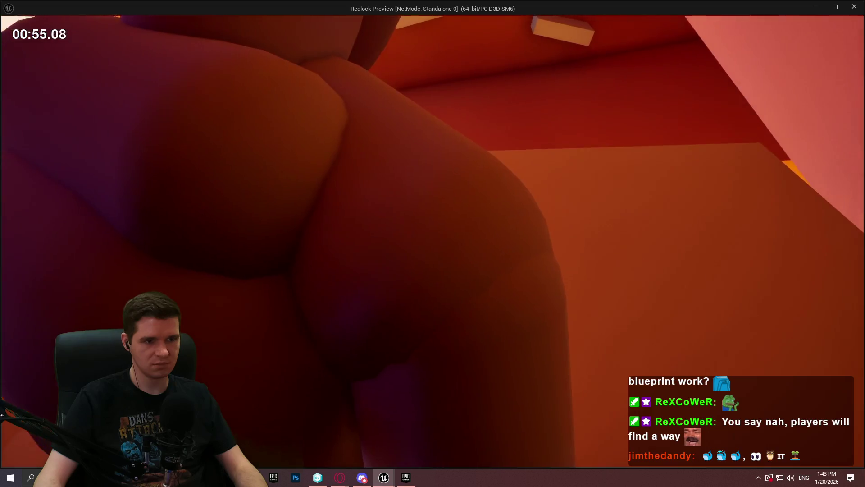
key("w")
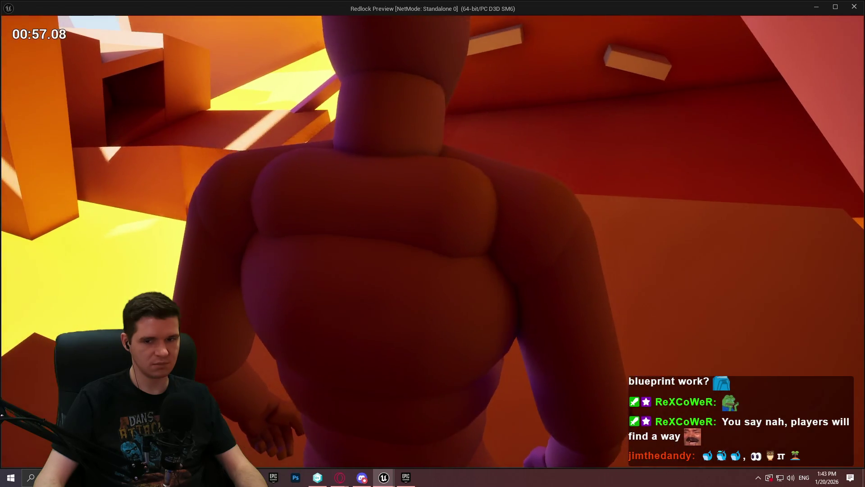
key("w")
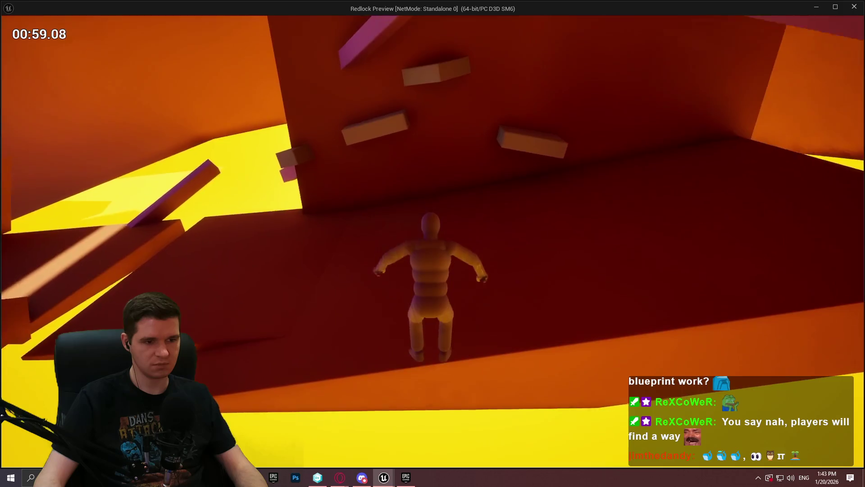
key("Escape")
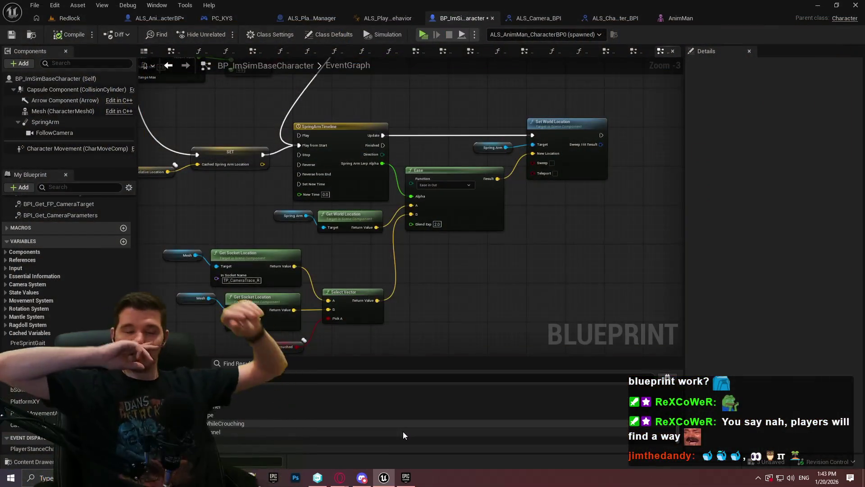
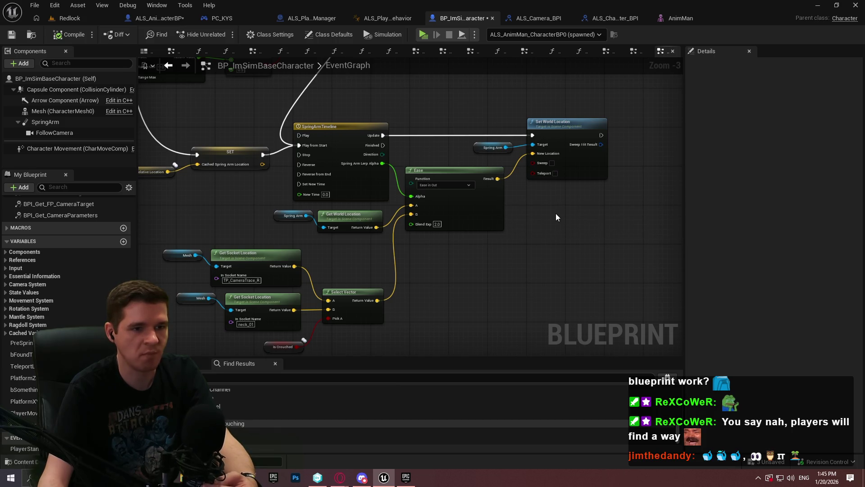
- Rename the StanceChanged custom event to AdjustSpringArmLocation, then compile and save
left_click_drag(553, 213, 603, 375)
mouse_move(508, 272)
left_mouse_down()
mouse_move(454, 106)
mouse_move(669, 238)
mouse_move(592, 212)
left_mouse_up()
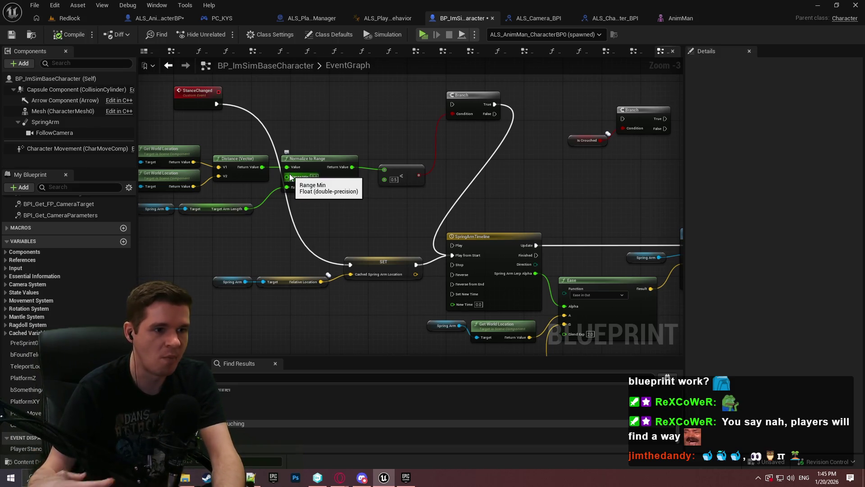
mouse_move(438, 215)
left_mouse_down()
mouse_move(516, 199)
mouse_move(559, 204)
mouse_move(312, 234)
mouse_move(614, 210)
mouse_move(437, 222)
left_mouse_up()
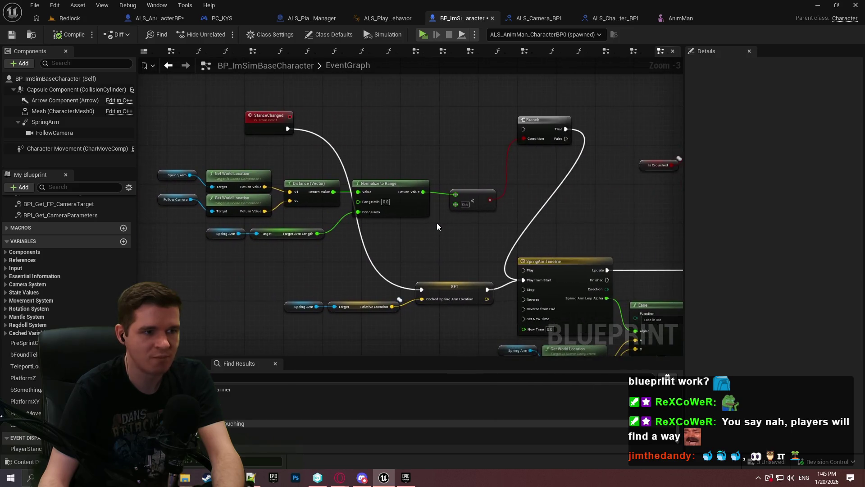
scroll(78, 280, "up", 3)
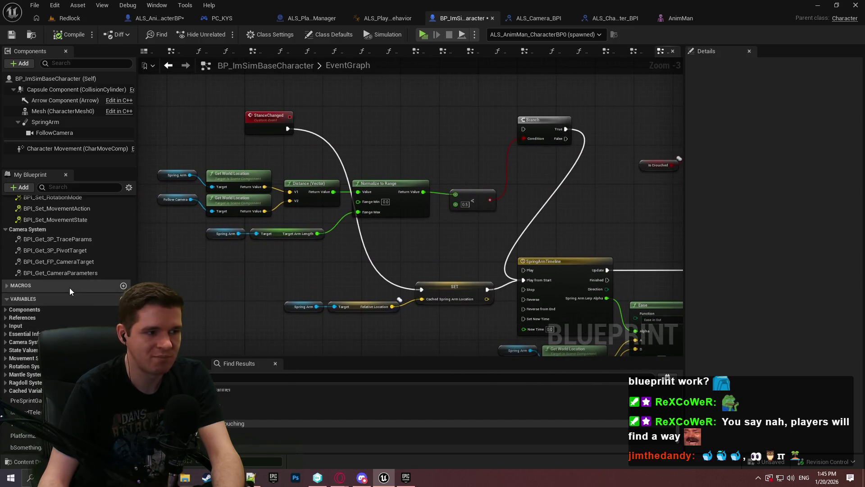
scroll(456, 228, "down", 2)
scroll(379, 157, "up", 2)
left_click_drag(379, 157, 396, 199)
scroll(436, 237, "down", 2)
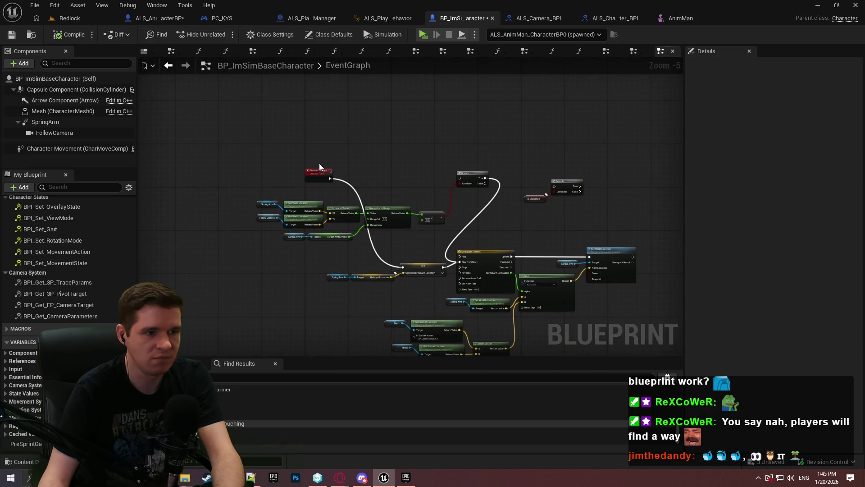
scroll(319, 163, "up", 3)
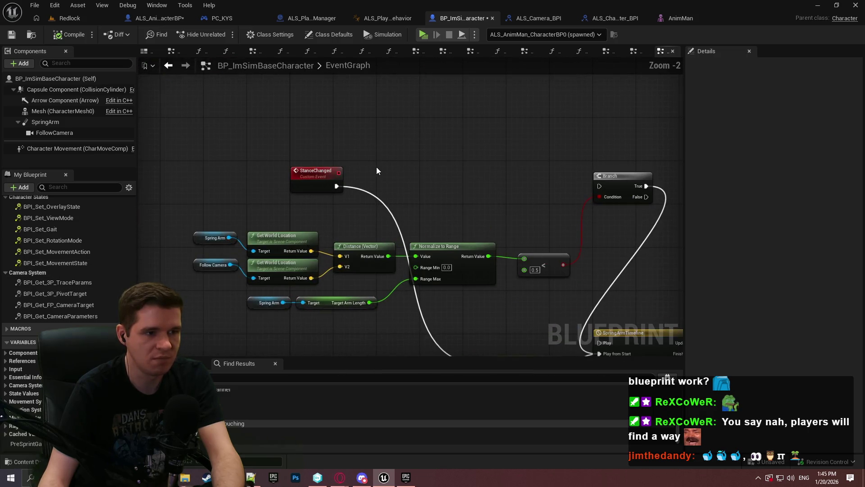
left_click(335, 172)
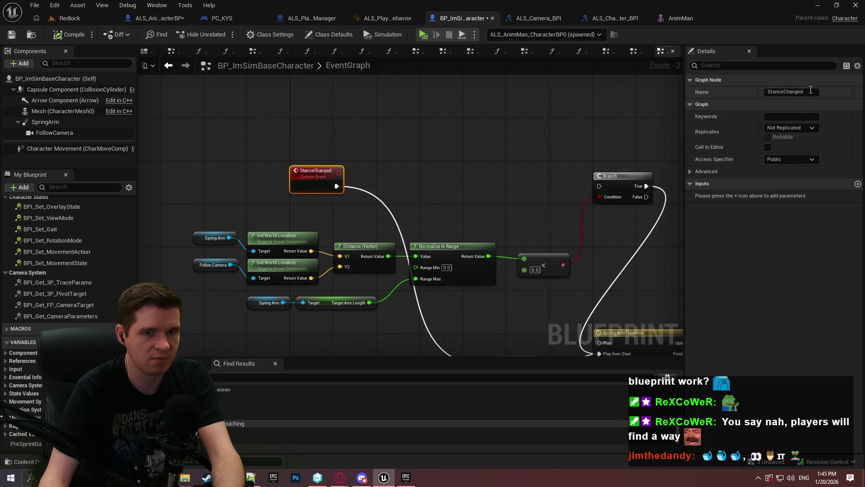
type("A")
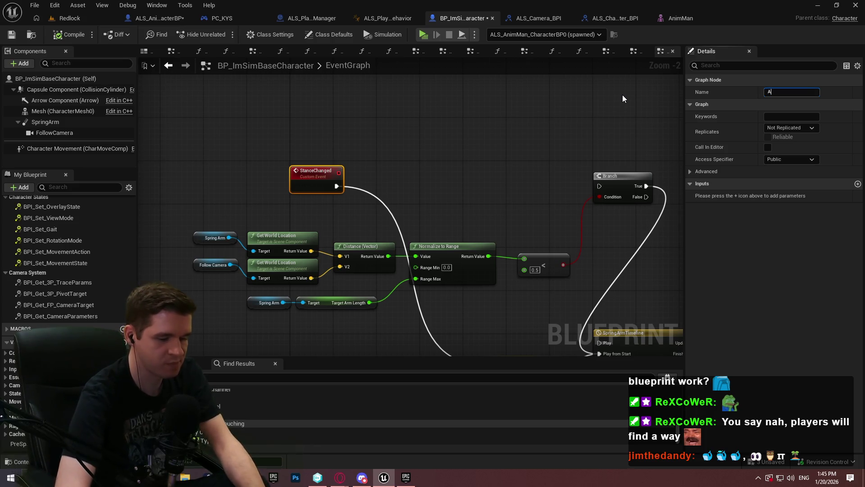
type("djustSPringArmLocati")
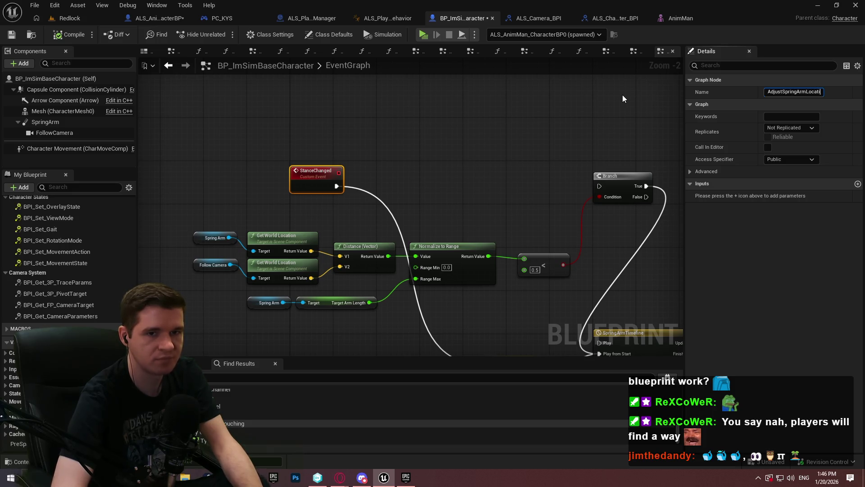
type("on")
key("Return")
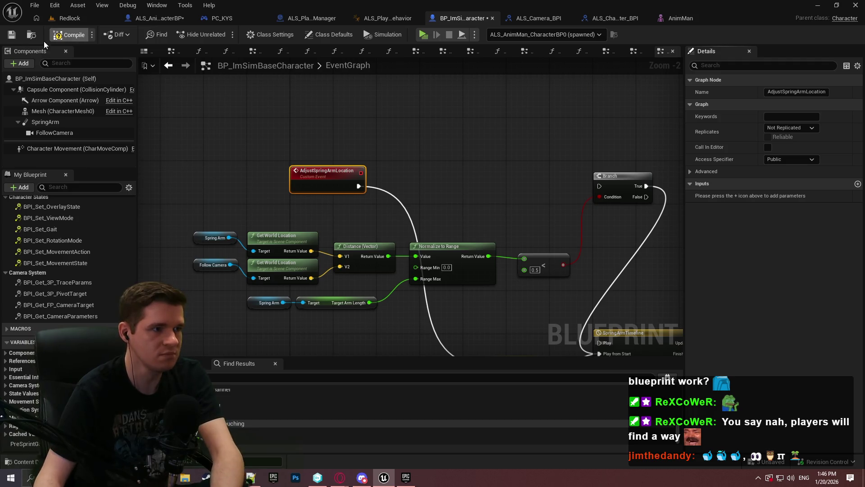
left_click(68, 35)
key("ctrl+s")
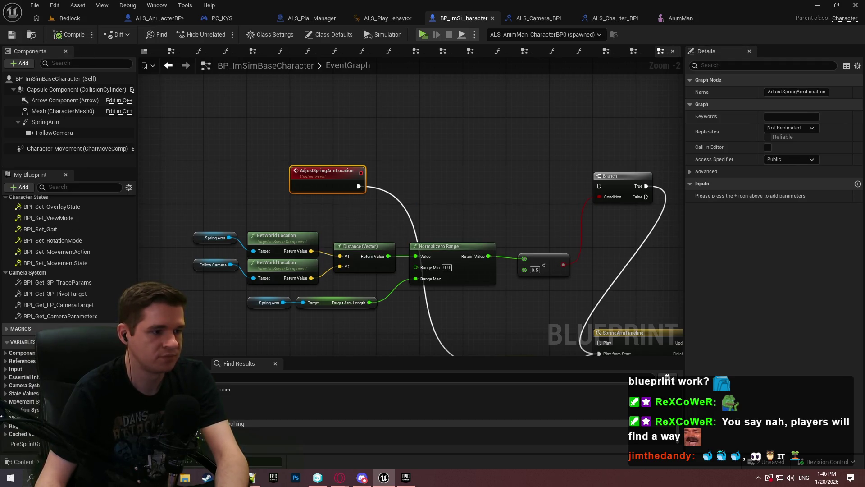
- In On Begin Play, delete the two small nodes under the rotation comment and save
scroll(105, 217, "up", 10)
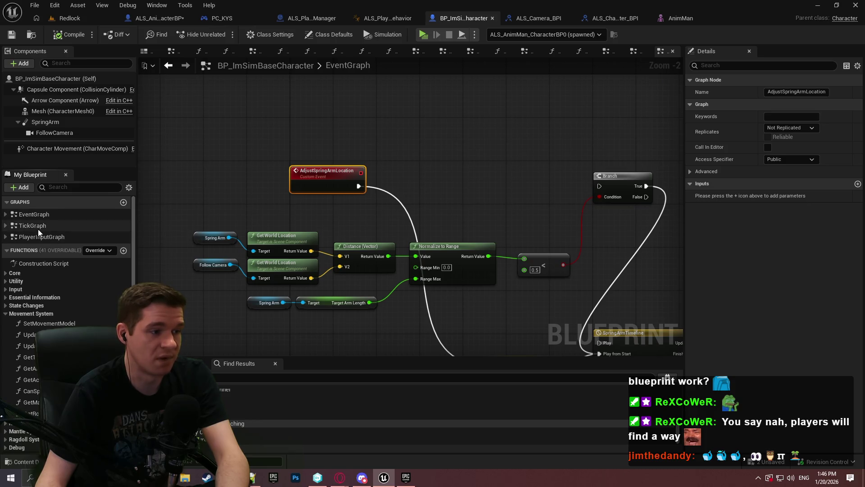
left_click(36, 212)
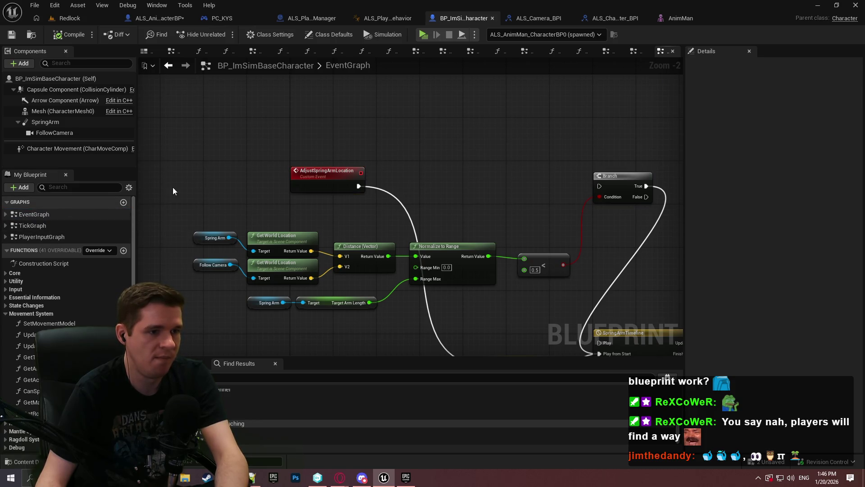
scroll(417, 136, "down", 7)
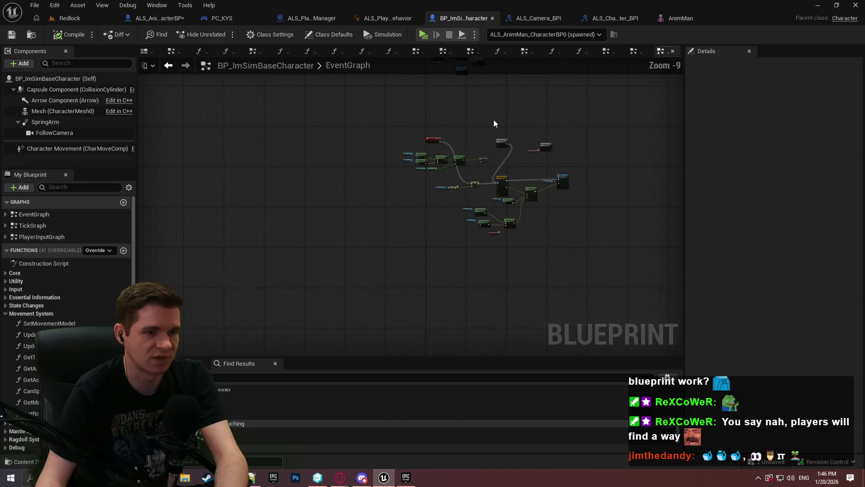
scroll(331, 134, "up", 6)
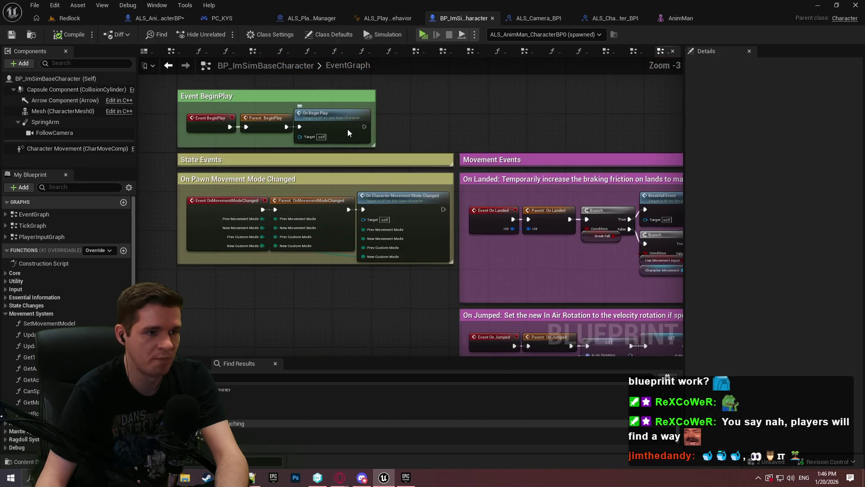
double_click(349, 130)
scroll(361, 321, "up", 1)
left_click_drag(398, 337, 270, 266)
key("Delete")
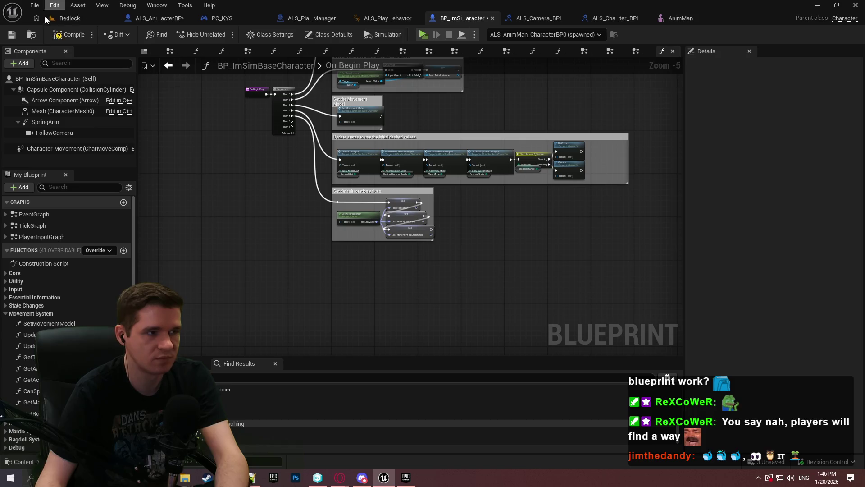
left_click(11, 36)
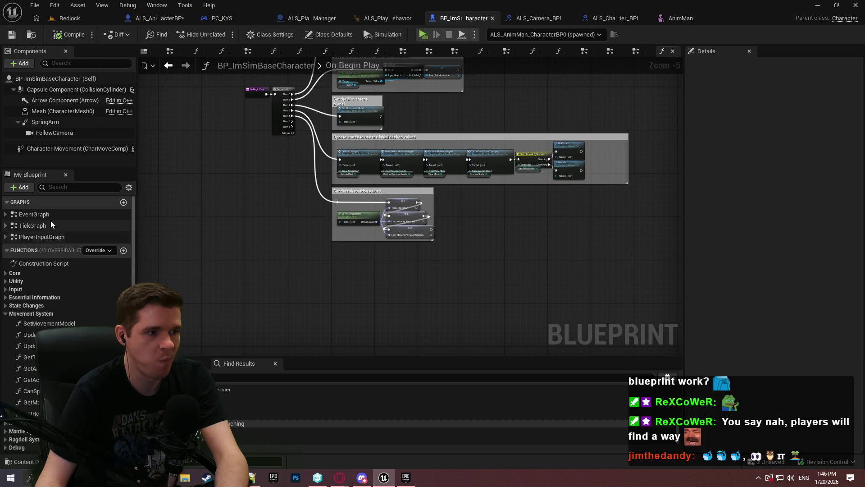
- In TickGraph, add an Adjust Spring Arm Location call wired from Check Above Head While Crouching
double_click(41, 224)
scroll(361, 311, "up", 5)
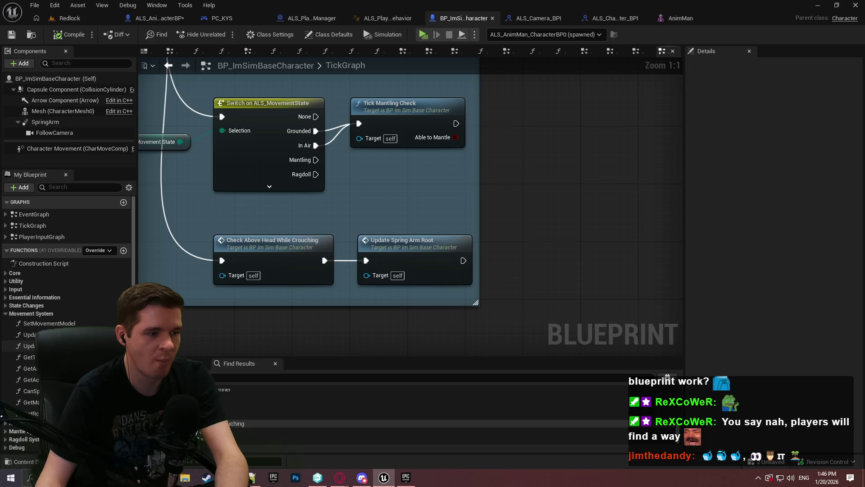
scroll(68, 316, "down", 3)
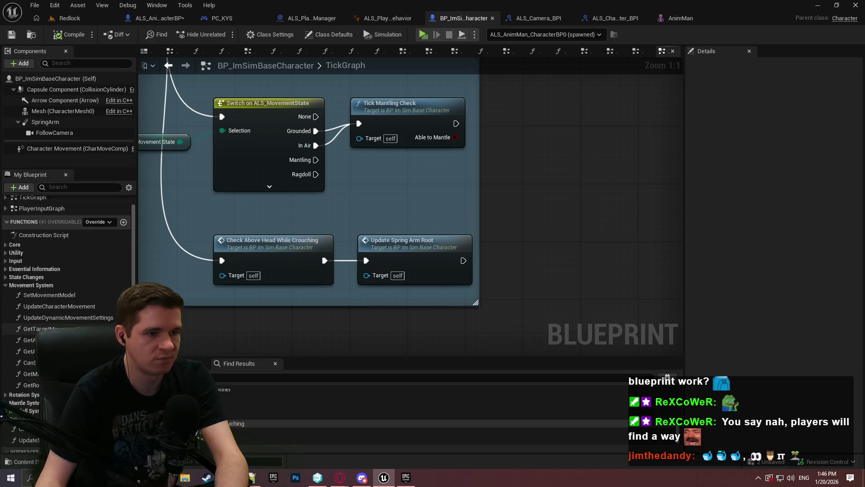
right_click(572, 287)
type("adjust")
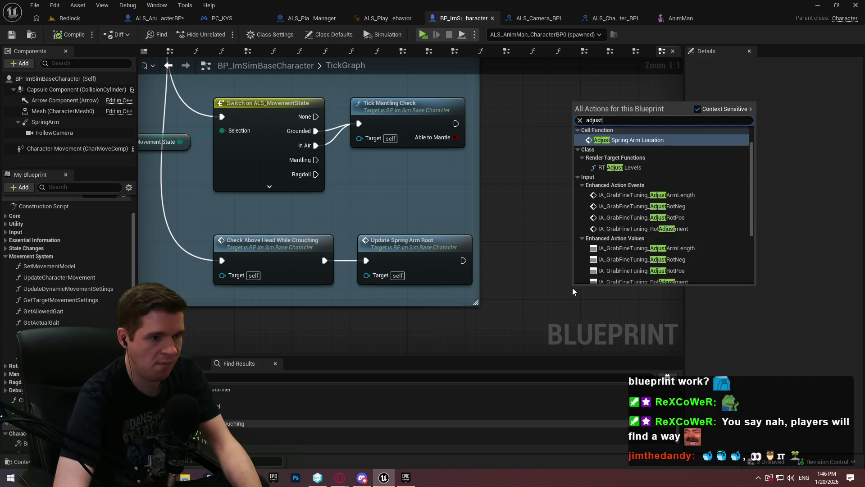
type(" spri")
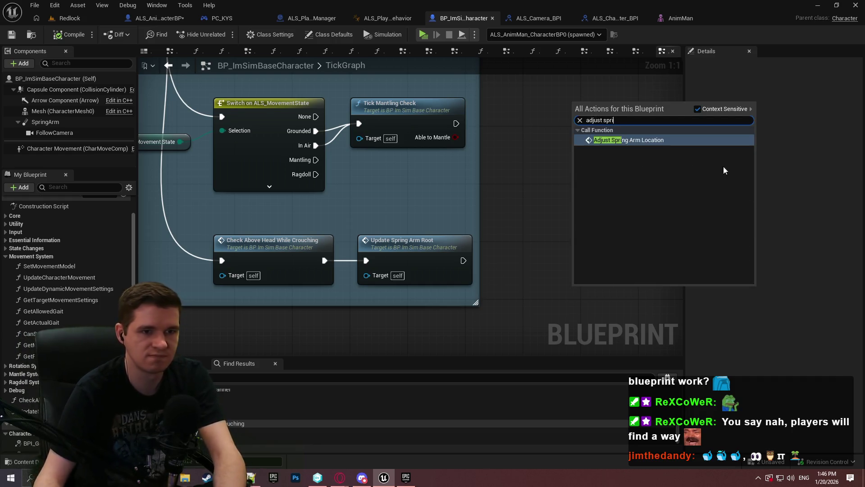
left_click(642, 141)
mouse_move(575, 311)
left_mouse_down()
mouse_move(416, 271)
mouse_move(325, 263)
left_mouse_up()
- Delete Update Spring Arm Root, put the new call in its place, then compile and save
left_click(380, 241)
key("Delete")
left_click_drag(618, 311, 399, 264)
left_click(74, 38)
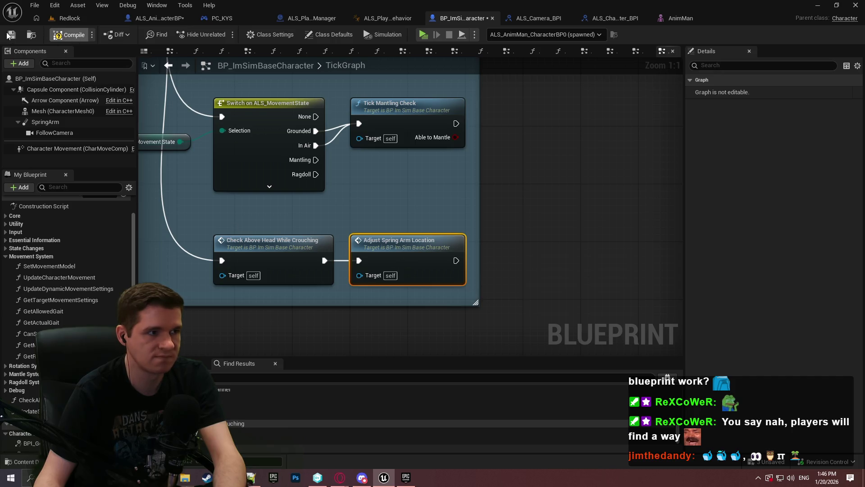
left_click(8, 35)
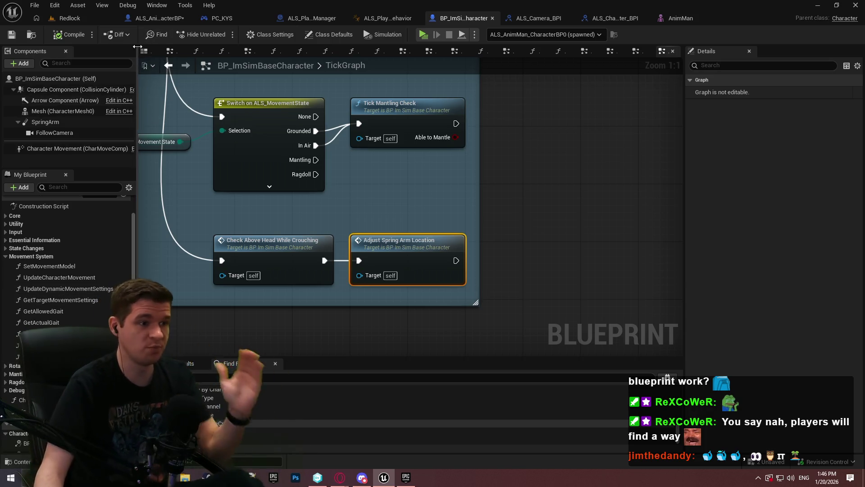
scroll(70, 241, "up", 2)
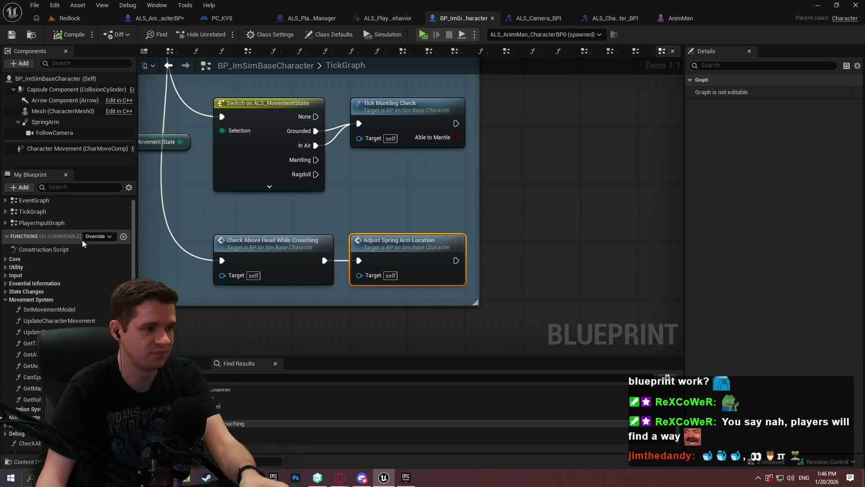
- Return to the EventGraph and bring the AdjustSpringArmLocation event and Branch into view
scroll(72, 240, "up", 1)
double_click(47, 213)
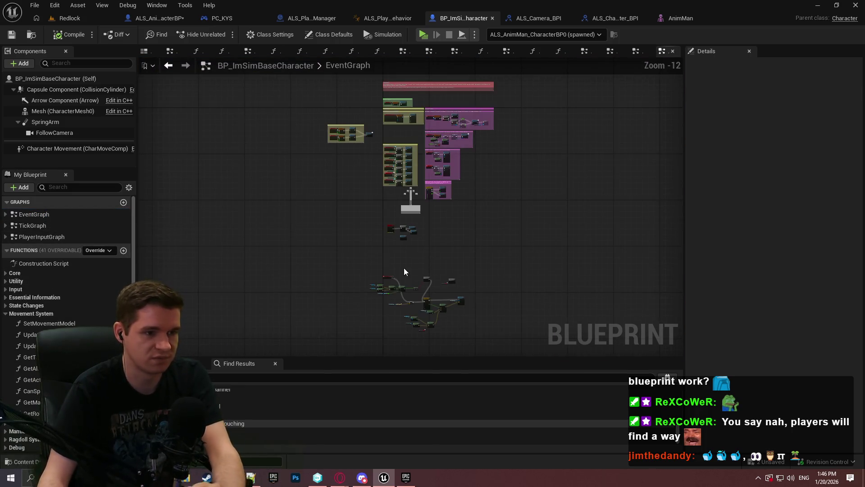
scroll(404, 271, "up", 10)
left_click_drag(547, 132, 570, 163)
scroll(561, 191, "down", 2)
scroll(556, 193, "up", 1)
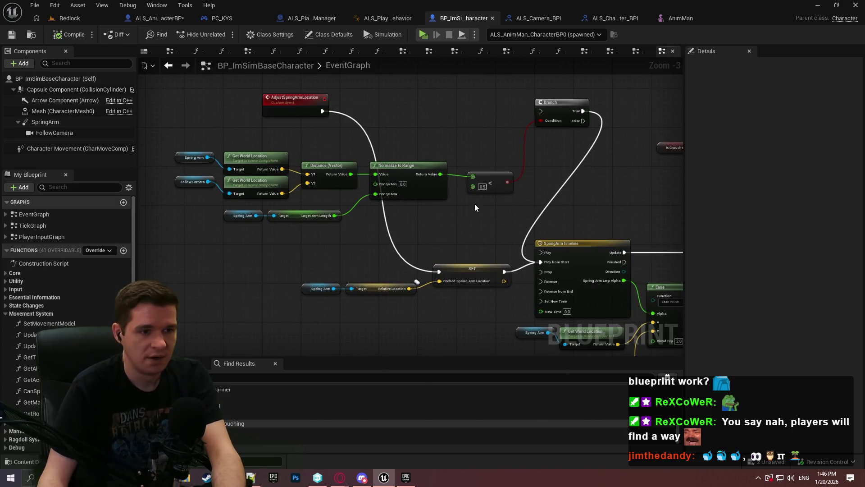
mouse_move(544, 141)
left_mouse_down()
mouse_move(480, 82)
mouse_move(450, 90)
mouse_move(429, 236)
mouse_move(562, 218)
left_mouse_up()
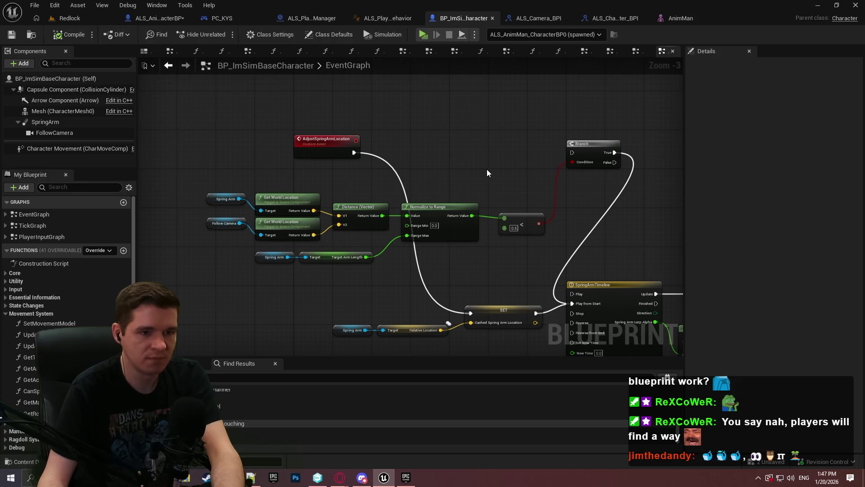
- Delete the SpringArmTimeline node, leaving the Ease node's Alpha unconnected
left_click(522, 224)
mouse_move(602, 226)
left_mouse_down()
mouse_move(501, 123)
mouse_move(488, 204)
mouse_move(466, 150)
left_mouse_up()
left_click(472, 216)
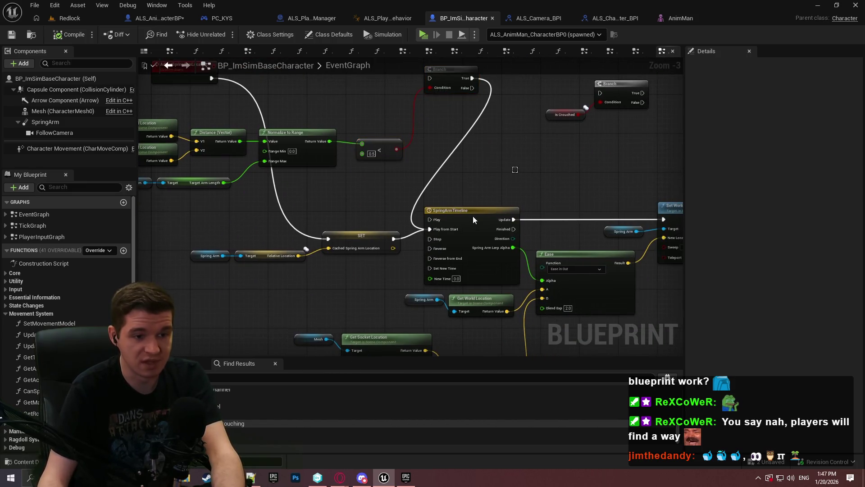
key("Delete")
left_click_drag(518, 210, 461, 146)
mouse_move(542, 256)
left_mouse_down()
mouse_move(496, 282)
mouse_move(563, 277)
mouse_move(480, 191)
left_mouse_up()
left_click_drag(396, 222, 252, 271)
scroll(67, 315, "down", 3)
scroll(68, 316, "down", 3)
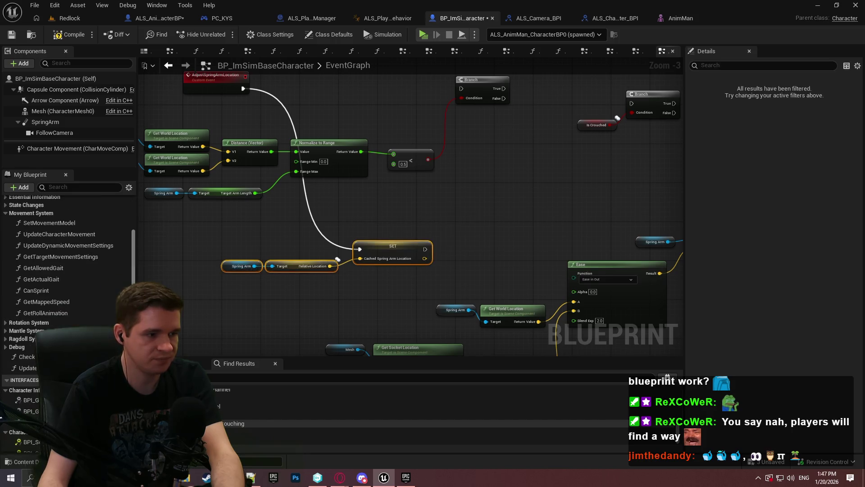
scroll(68, 315, "down", 5)
scroll(67, 316, "down", 3)
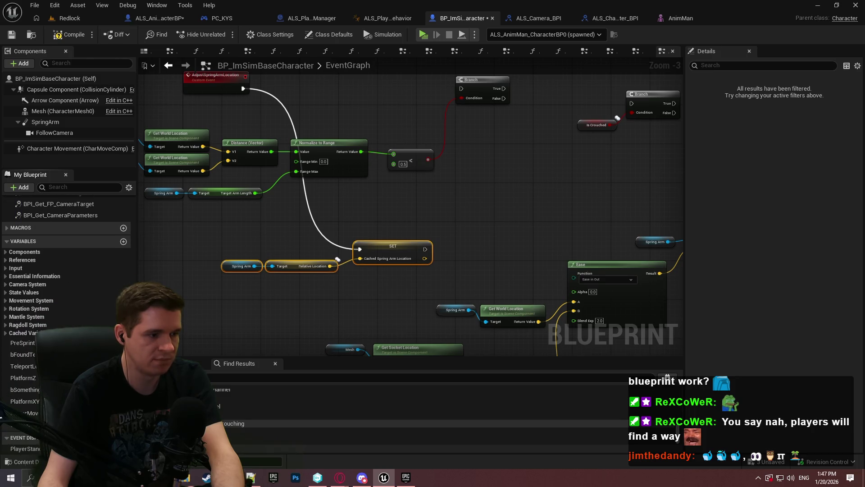
- Delete the CachedSpringArmLocation variable, confirming removal even though it is still used
left_click(14, 426)
key("Delete")
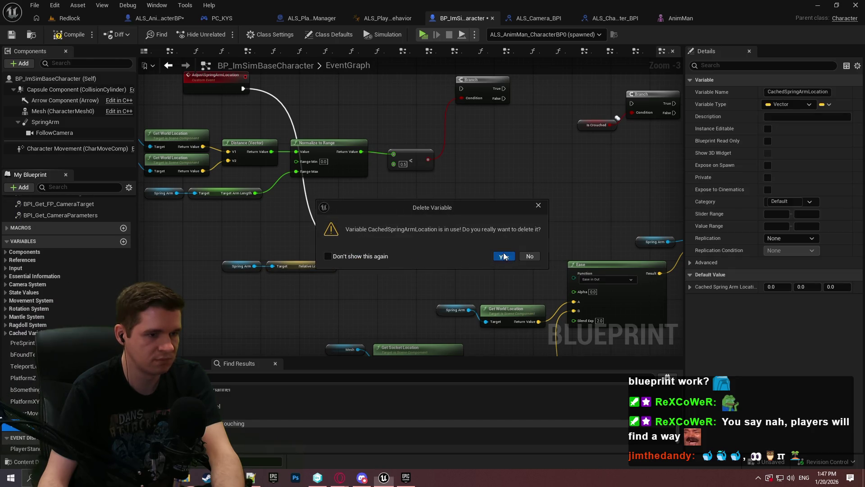
left_click(504, 255)
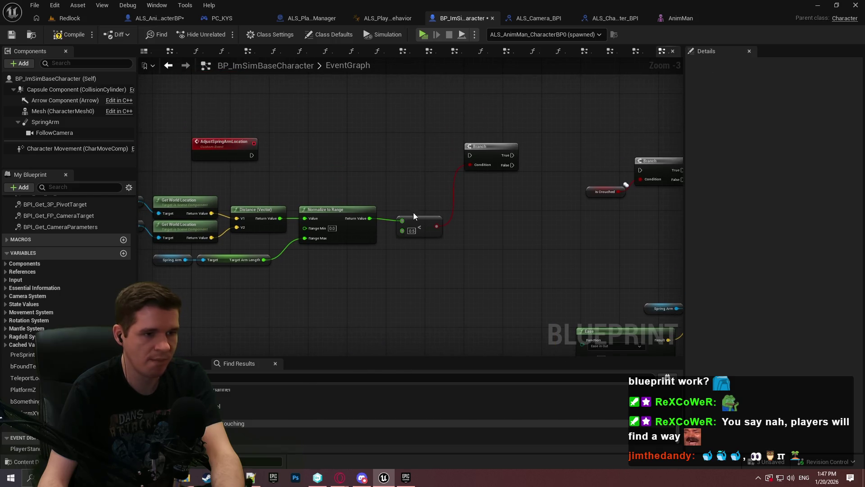
scroll(413, 216, "up", 1)
- Add an OR node from the less-than 0.5 result and feed Is Crouched into it
left_click_drag(441, 228, 456, 238)
type("or")
left_click(502, 277)
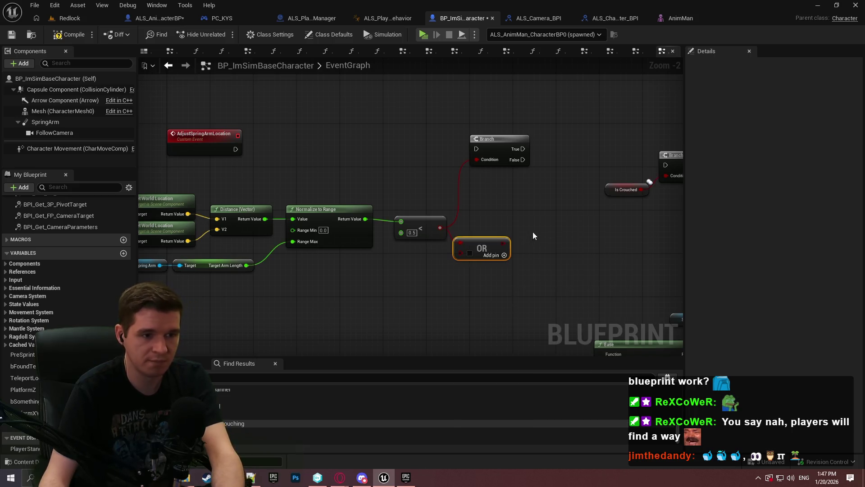
left_click_drag(642, 189, 460, 252)
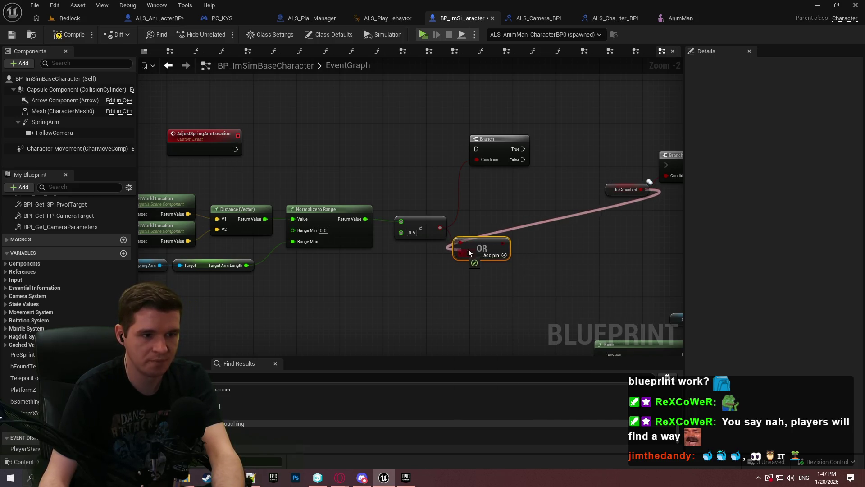
left_click_drag(593, 193, 387, 258)
left_click(507, 221)
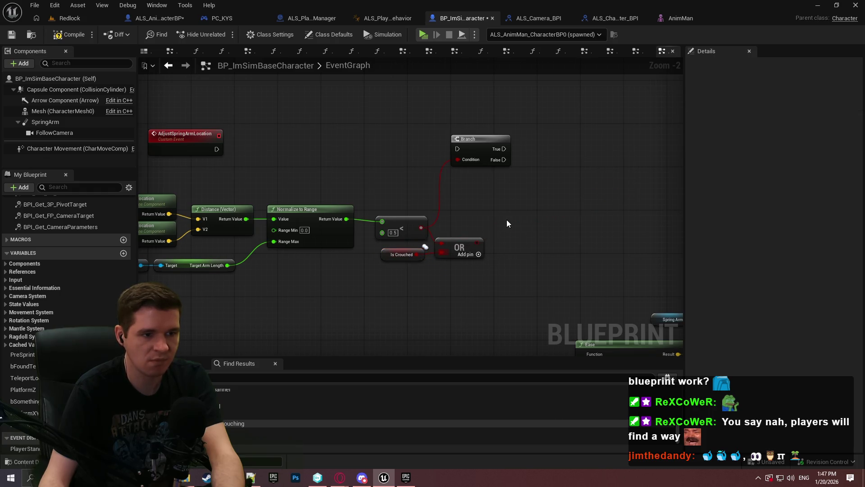
left_click_drag(504, 262, 525, 285)
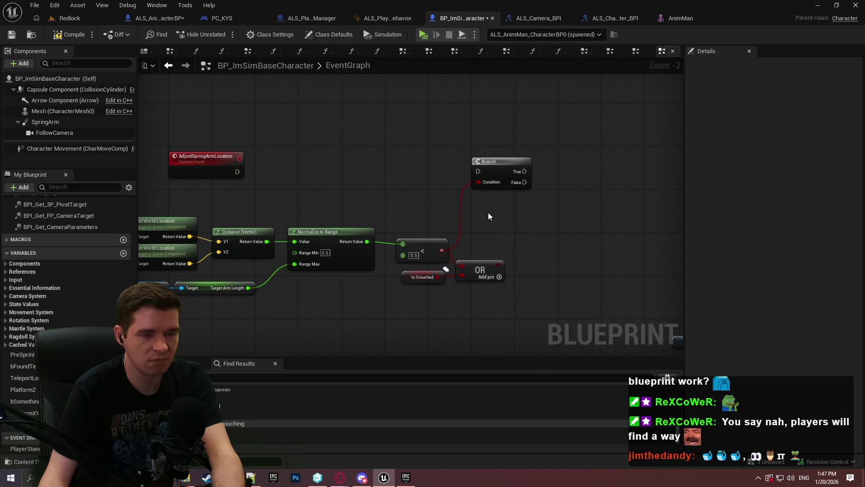
left_click_drag(488, 212, 323, 161)
mouse_move(421, 193)
left_mouse_down()
mouse_move(413, 145)
mouse_move(430, 79)
left_mouse_up()
mouse_move(391, 109)
left_mouse_down()
mouse_move(440, 197)
mouse_move(452, 92)
left_mouse_up()
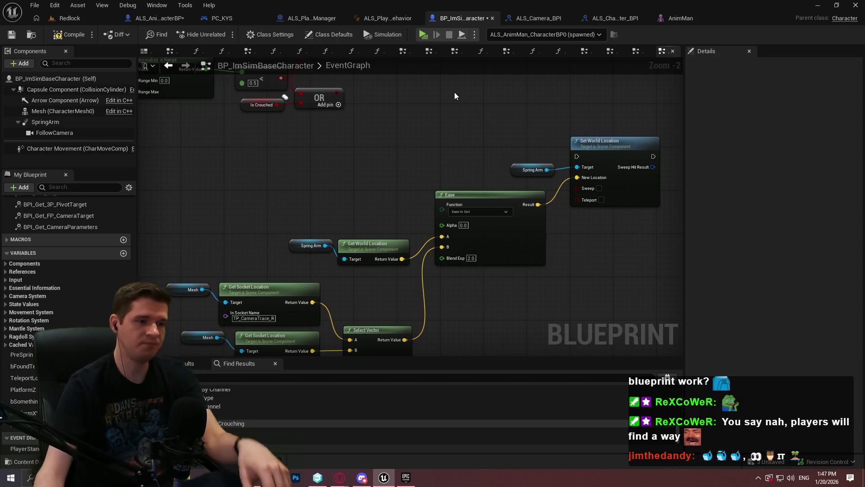
- Try a Lerp node fed by Normalize to Range, then delete it
left_click_drag(431, 135, 504, 154)
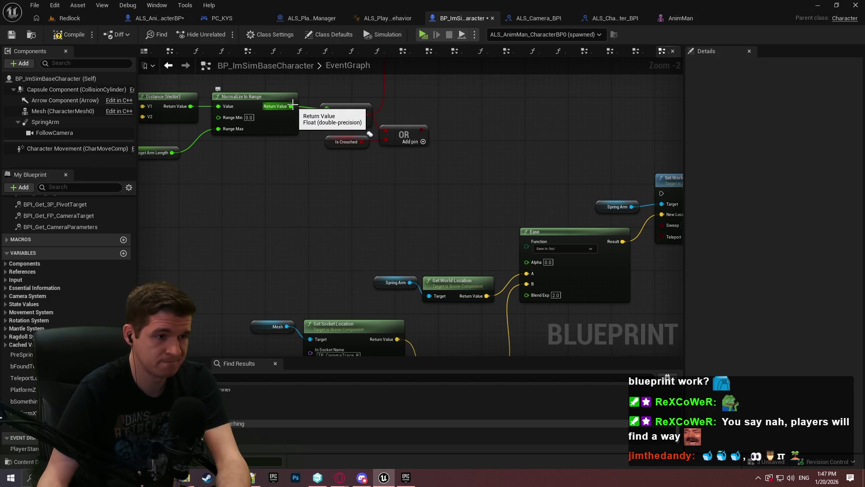
left_click_drag(336, 103, 335, 177)
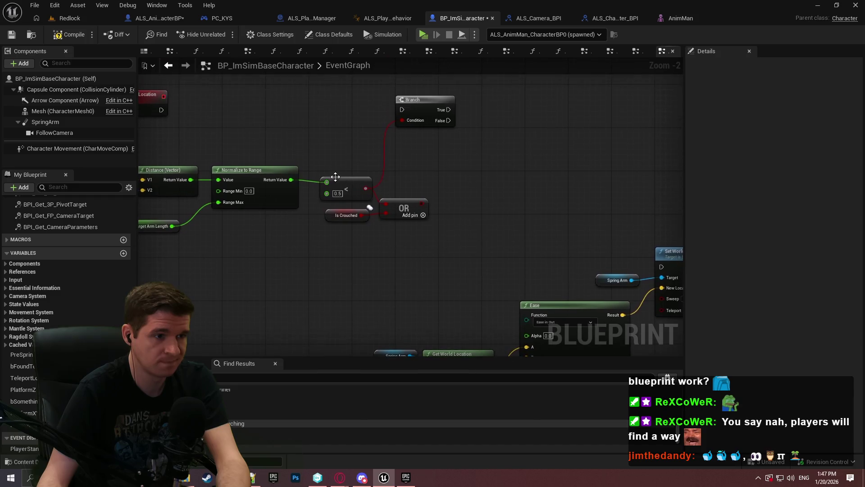
mouse_move(284, 179)
left_mouse_down()
mouse_move(507, 195)
mouse_move(485, 201)
mouse_move(491, 164)
mouse_move(462, 158)
mouse_move(469, 165)
left_mouse_up()
type("lerp")
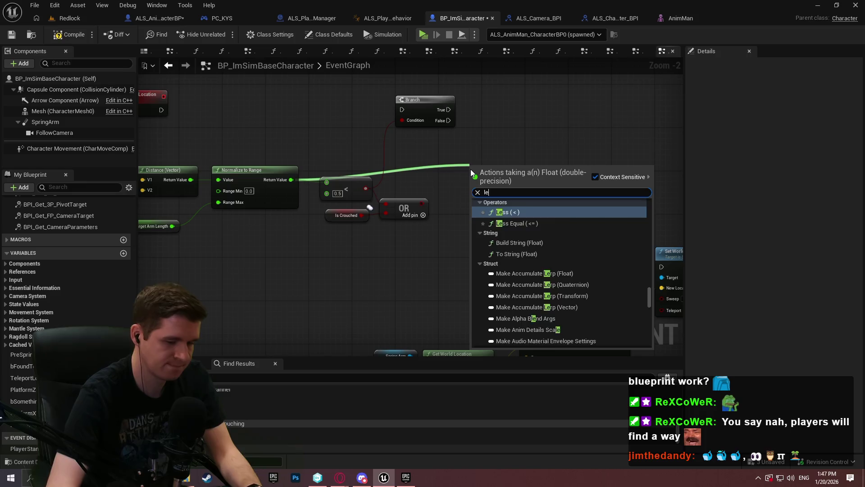
key("Return")
left_click_drag(472, 197, 291, 180)
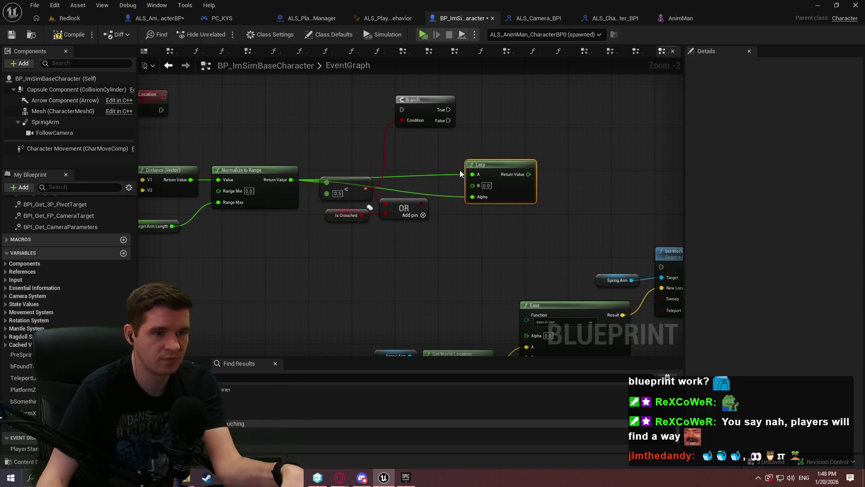
left_click(475, 174, "alt")
mouse_move(500, 165)
left_mouse_down()
mouse_move(524, 135)
mouse_move(522, 144)
left_mouse_up()
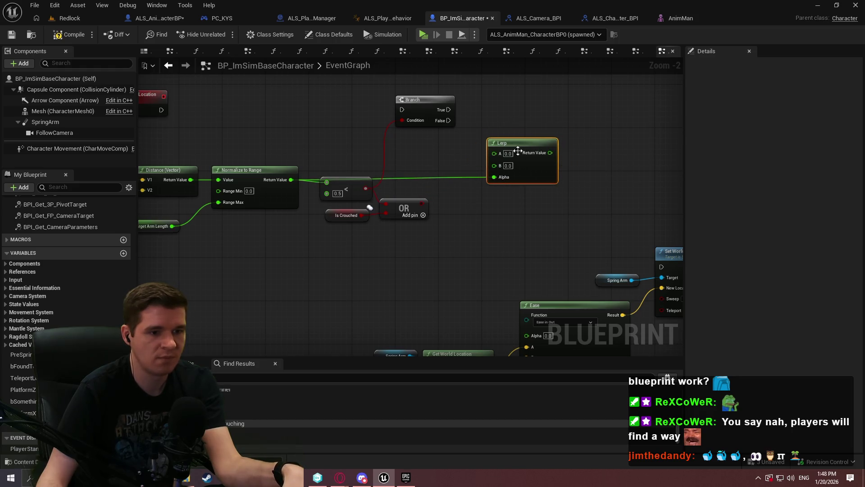
mouse_move(584, 200)
left_mouse_down()
mouse_move(543, 152)
mouse_move(550, 201)
left_mouse_up()
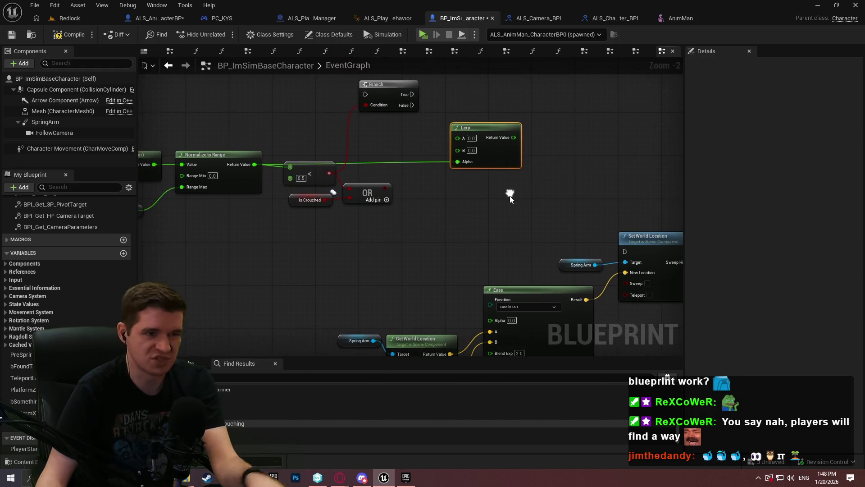
key("Delete")
- Wire Normalize to Range's Return Value into the Ease node's Alpha
left_click_drag(409, 272, 254, 166)
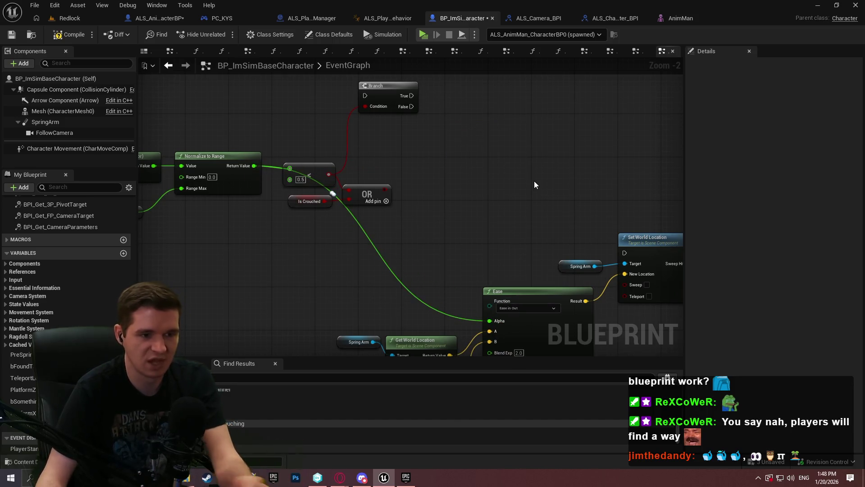
left_click_drag(535, 181, 499, 111)
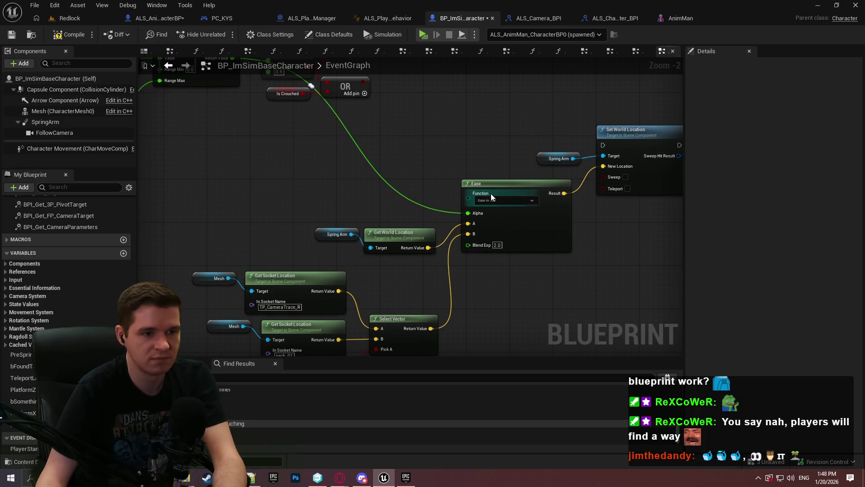
mouse_move(409, 269)
left_mouse_down()
mouse_move(426, 226)
mouse_move(448, 231)
mouse_move(492, 277)
left_mouse_up()
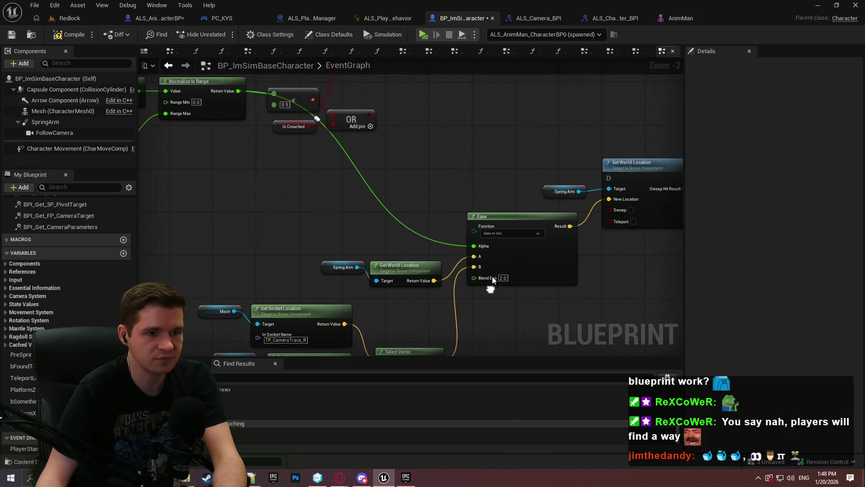
left_click_drag(455, 243, 449, 151)
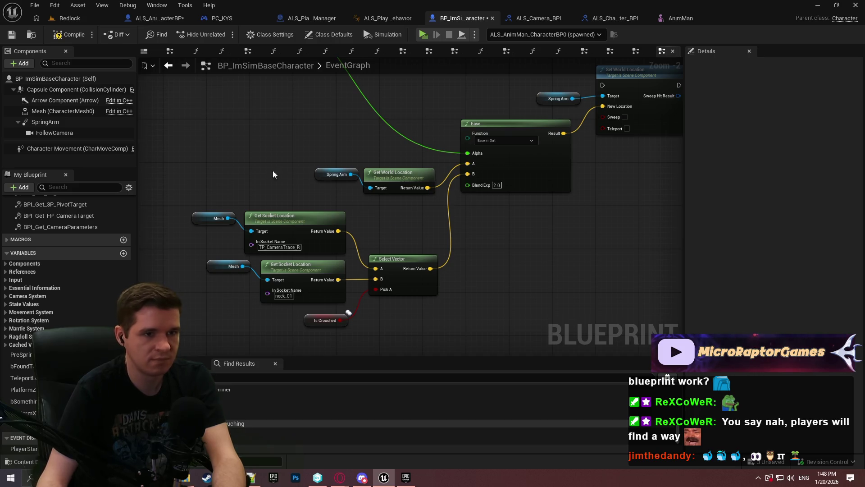
- Run the Branch from AdjustSpringArmLocation and use the OR result as its Condition
mouse_move(594, 97)
left_mouse_down()
mouse_move(511, 213)
mouse_move(409, 169)
mouse_move(419, 230)
mouse_move(300, 223)
mouse_move(307, 232)
left_mouse_up()
left_click_drag(480, 213, 240, 213)
mouse_move(500, 306)
left_mouse_down()
mouse_move(491, 221)
mouse_move(481, 224)
left_mouse_up()
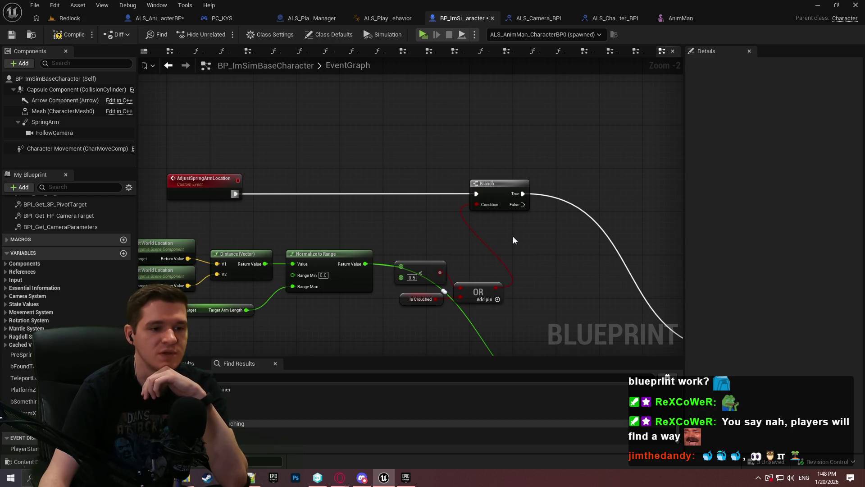
- Wire the OR result into Select Vector's Pick A
left_click_drag(537, 243, 344, 124)
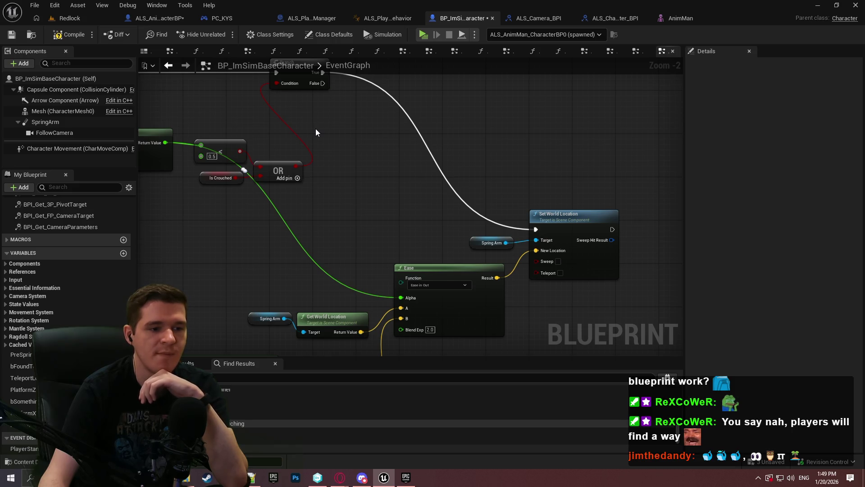
mouse_move(315, 129)
left_mouse_down()
mouse_move(368, 68)
mouse_move(361, 91)
mouse_move(383, 314)
left_mouse_up()
mouse_move(432, 293)
left_mouse_down()
mouse_move(426, 332)
mouse_move(409, 217)
left_mouse_up()
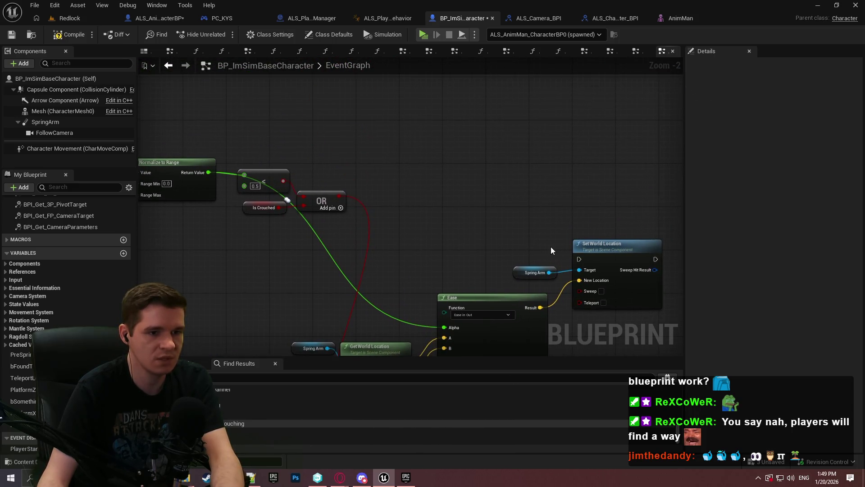
- Route the event's execution into Set World Location, compile, and launch a playtest
mouse_move(578, 255)
left_mouse_down()
mouse_move(304, 173)
mouse_move(329, 135)
mouse_move(201, 104)
left_mouse_up()
left_click_drag(522, 152, 299, 95)
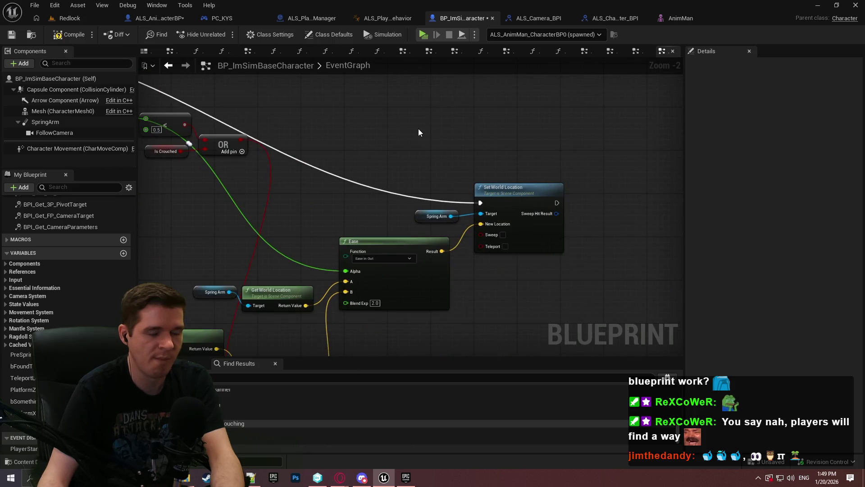
left_click_drag(416, 144, 453, 63)
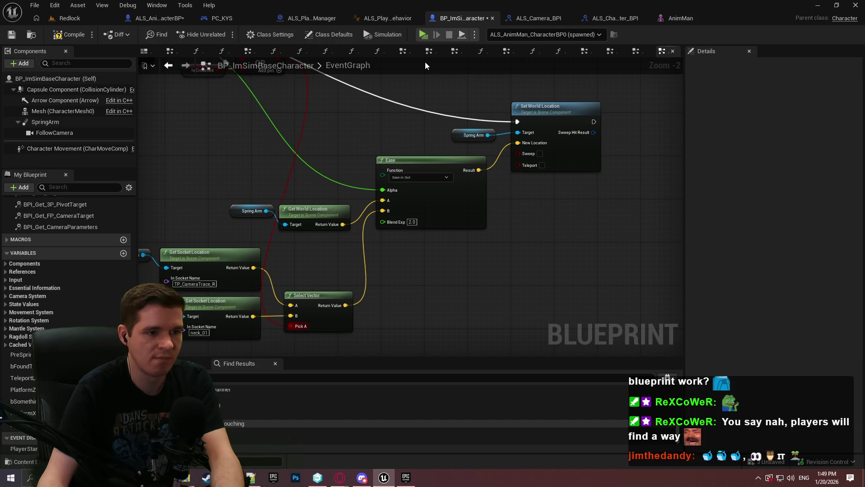
left_click_drag(380, 106, 369, 193)
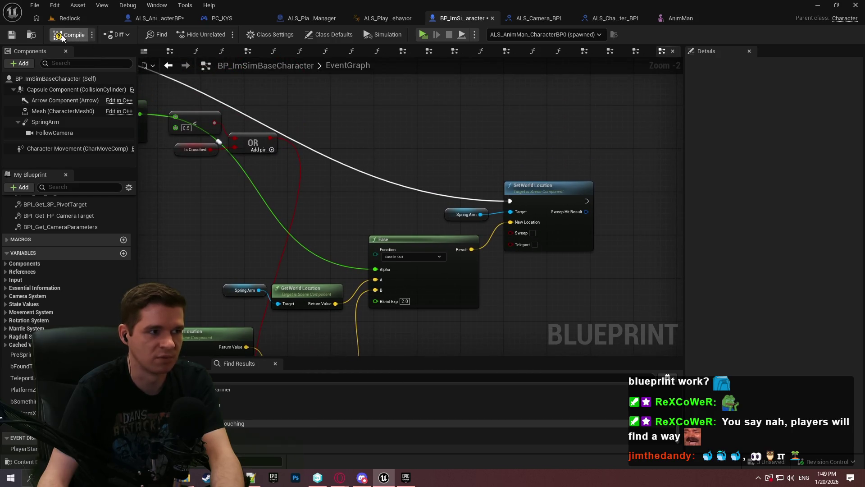
left_click(424, 35)
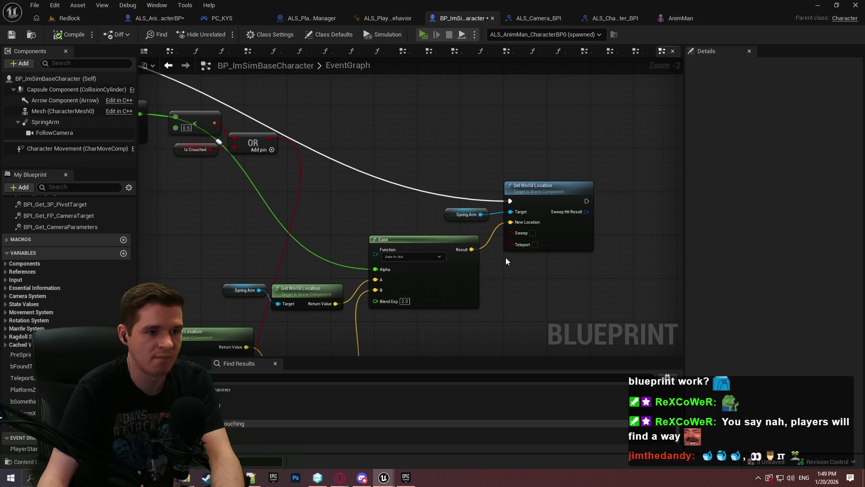
left_click(450, 384)
- Run and crouch through the Redlock level, then exit back to the spring-arm event nodes
key("w")
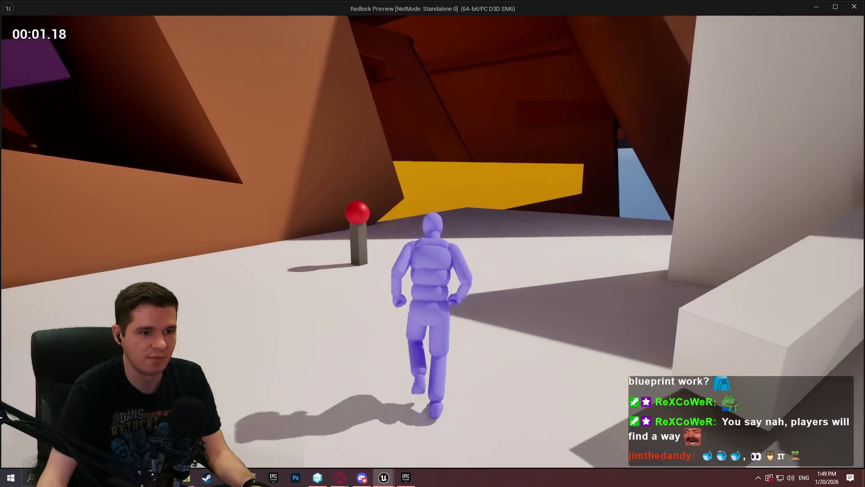
key("w")
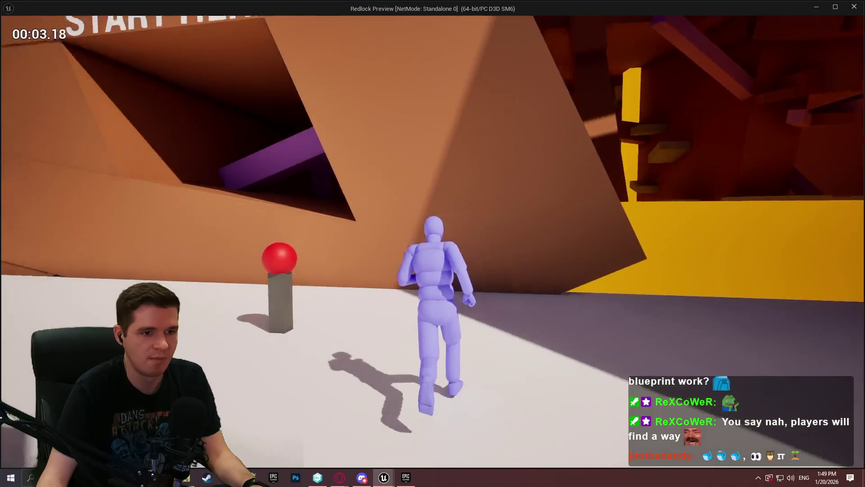
key("w")
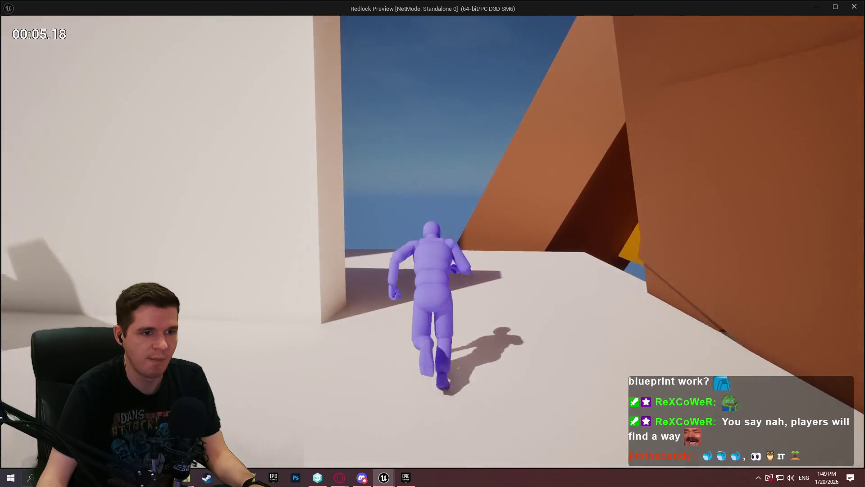
key("c")
key("w")
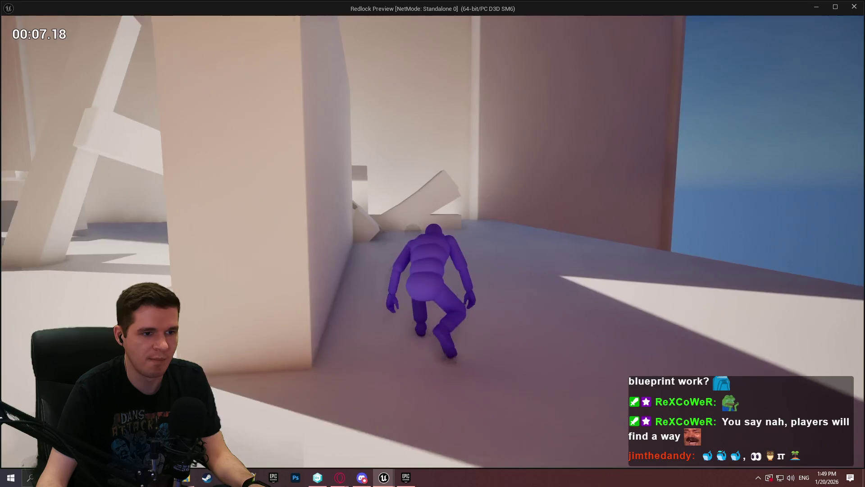
key("c")
key("w")
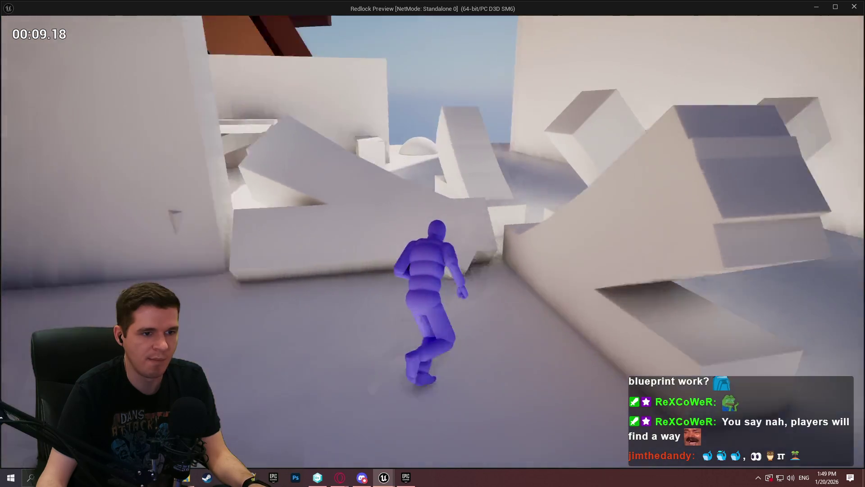
key("w")
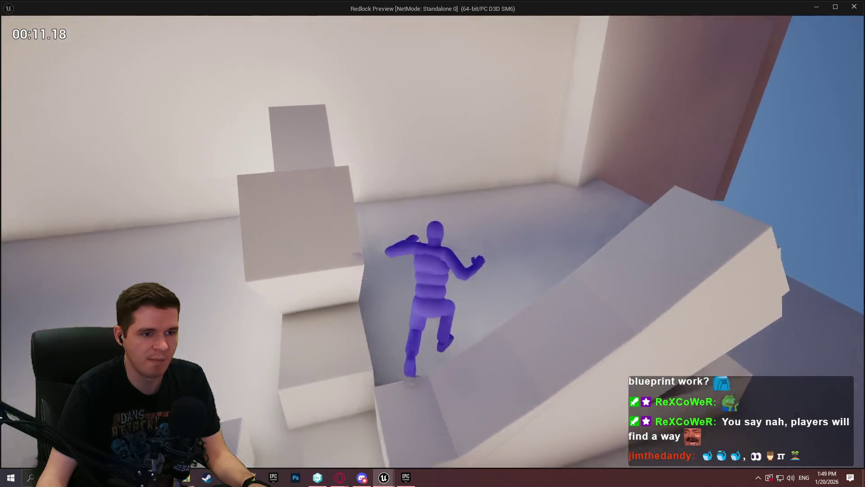
key("w")
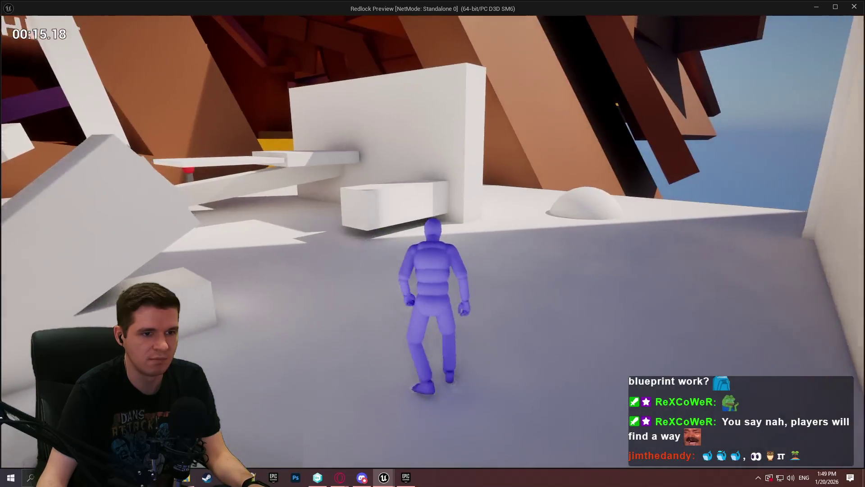
key("Escape")
mouse_move(353, 255)
left_mouse_down()
mouse_move(613, 228)
mouse_move(483, 276)
mouse_move(475, 309)
mouse_move(466, 297)
mouse_move(332, 243)
mouse_move(400, 110)
mouse_move(257, 142)
mouse_move(399, 257)
mouse_move(414, 170)
mouse_move(453, 114)
mouse_move(452, 187)
mouse_move(419, 195)
mouse_move(525, 290)
mouse_move(536, 218)
left_mouse_up()
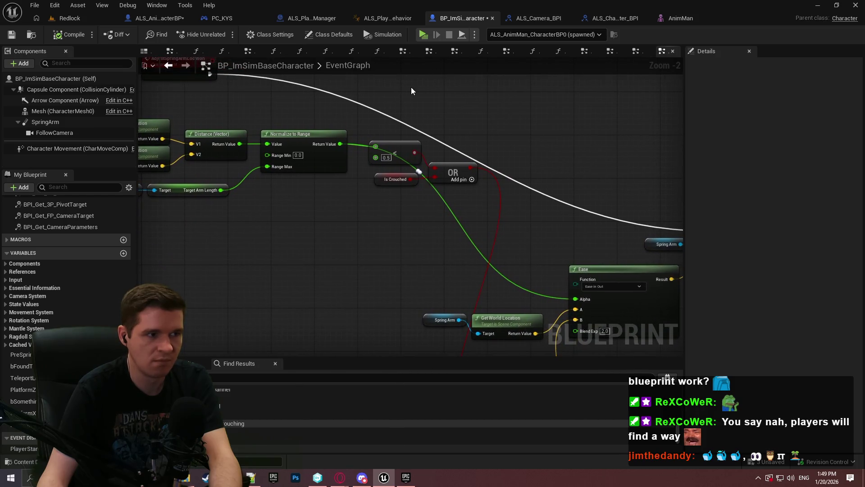
left_click(422, 37)
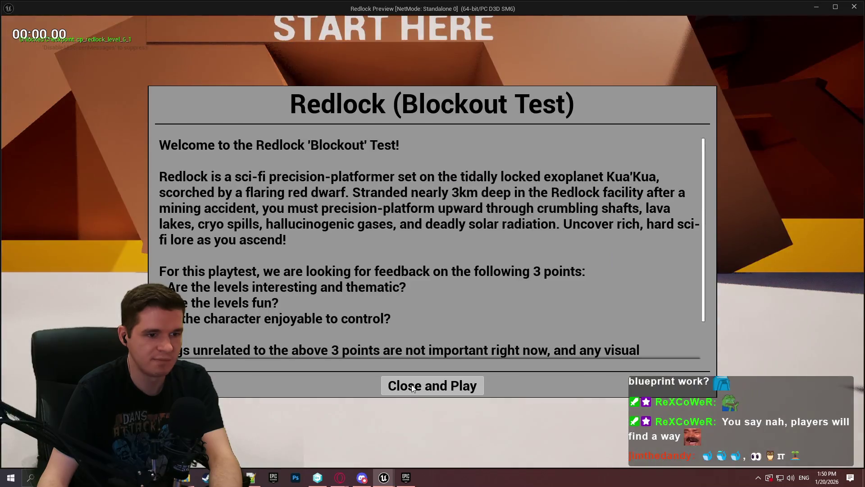
left_click(413, 387)
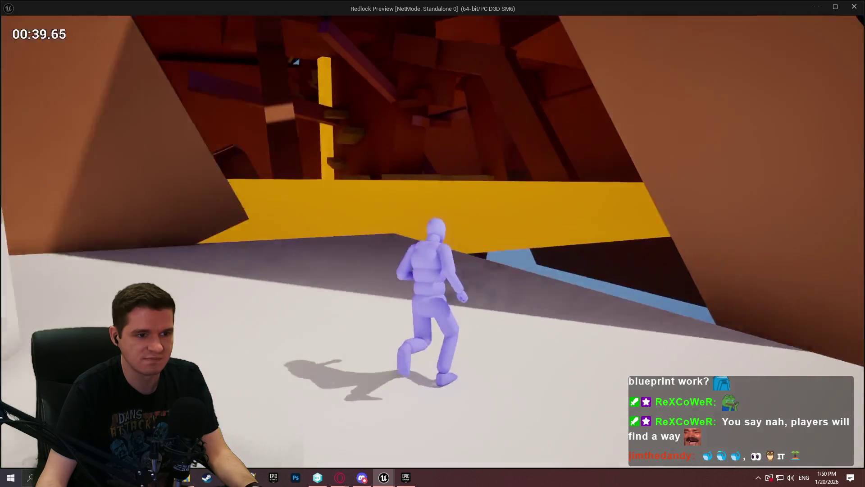
key("Escape")
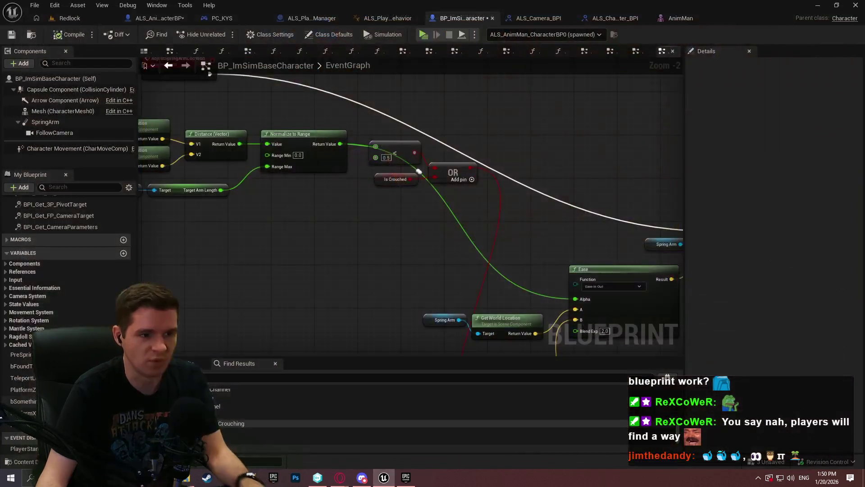
- Add a Print String node to the spring-arm event that prints Normalize to Range's result
mouse_move(191, 67)
left_mouse_down()
mouse_move(326, 160)
mouse_move(48, 182)
mouse_move(212, 104)
mouse_move(150, 171)
mouse_move(486, 153)
left_mouse_up()
type("print")
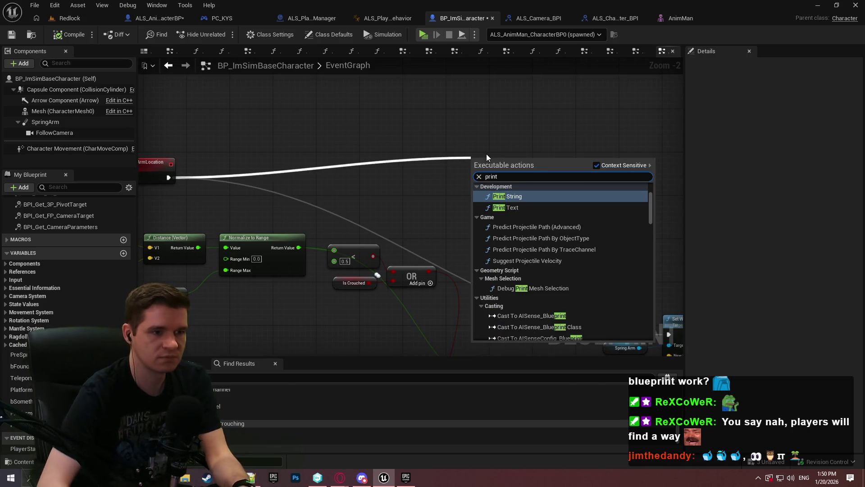
key("Return")
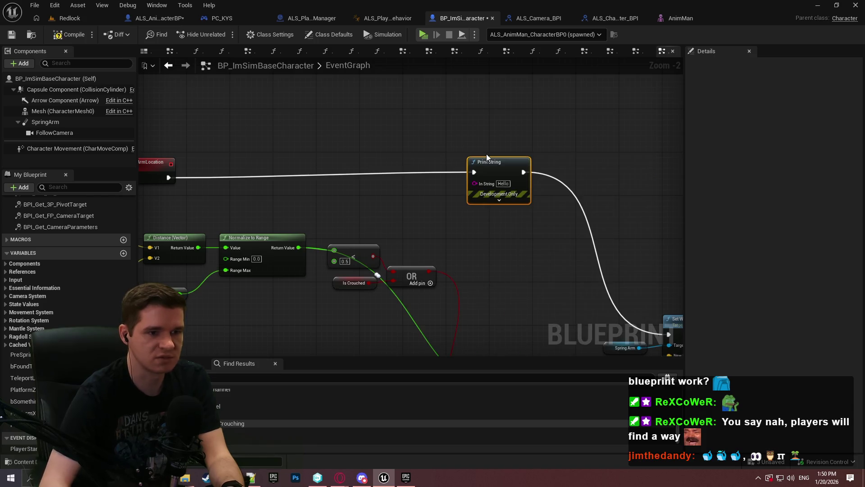
scroll(446, 170, "up", 1)
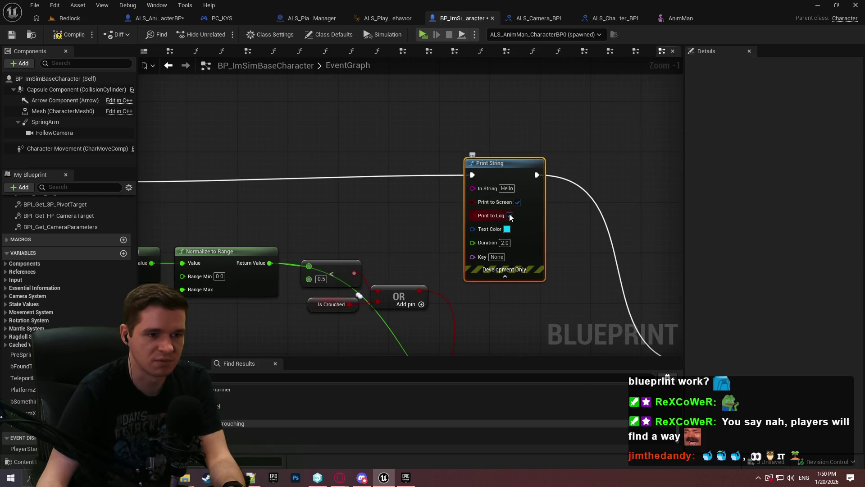
left_click_drag(270, 263, 495, 188)
- Compile and playtest in a standalone preview to watch the printed values, then exit
left_click(68, 35)
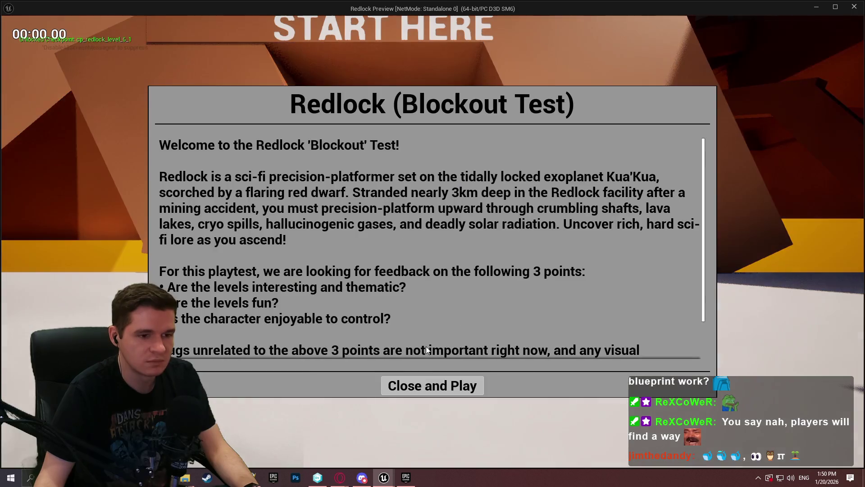
left_click(430, 384)
key("w")
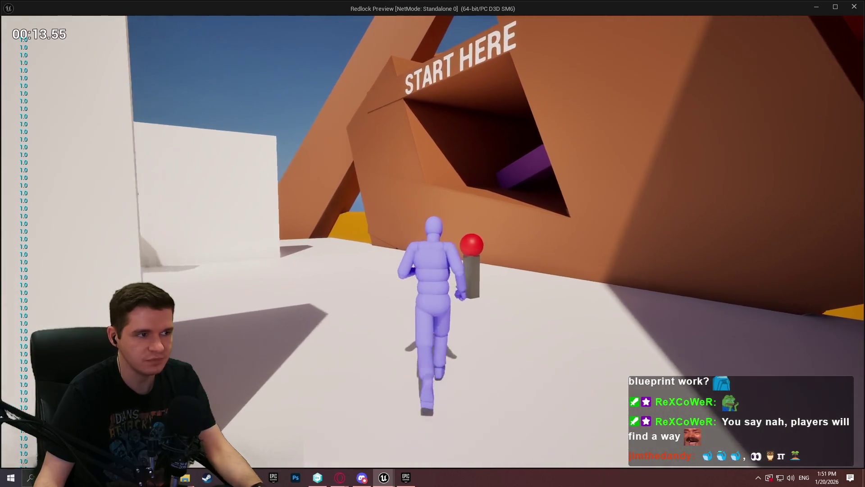
key("Escape")
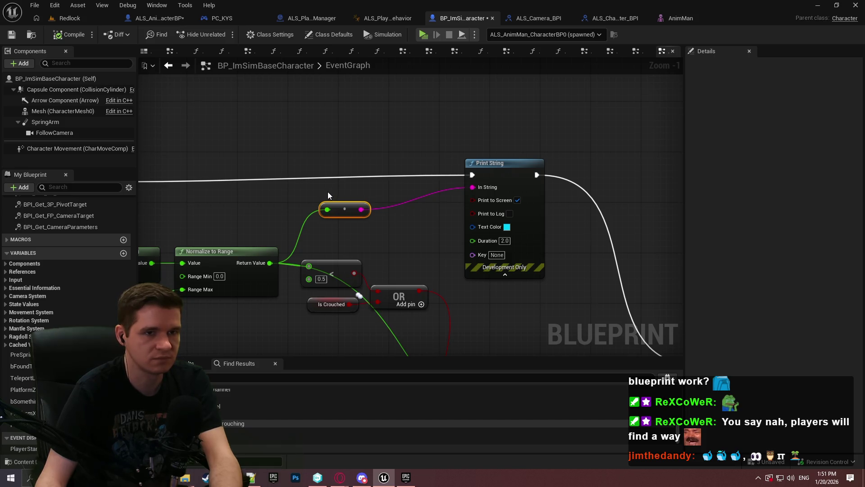
mouse_move(325, 191)
left_mouse_down()
mouse_move(98, 79)
mouse_move(110, 46)
mouse_move(218, 66)
mouse_move(259, 45)
mouse_move(247, 57)
left_mouse_up()
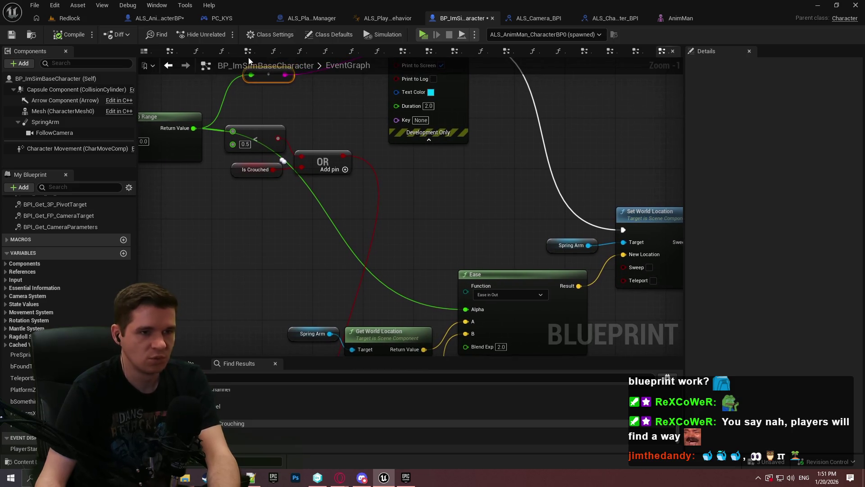
- Delete the float-to-string conversion node feeding Print String
left_click_drag(292, 105, 402, 163)
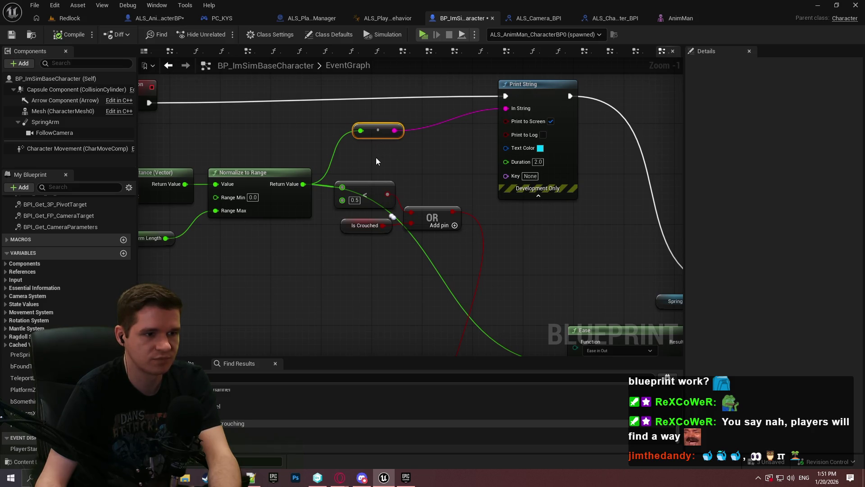
key("Delete")
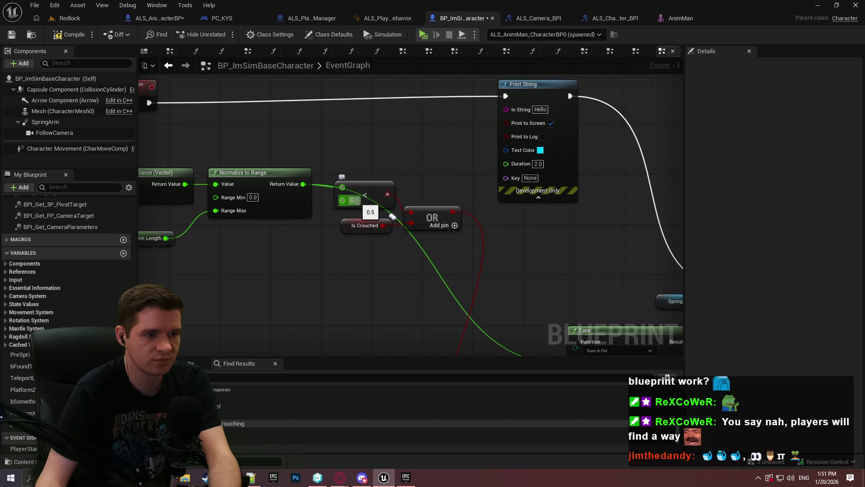
left_click(347, 158)
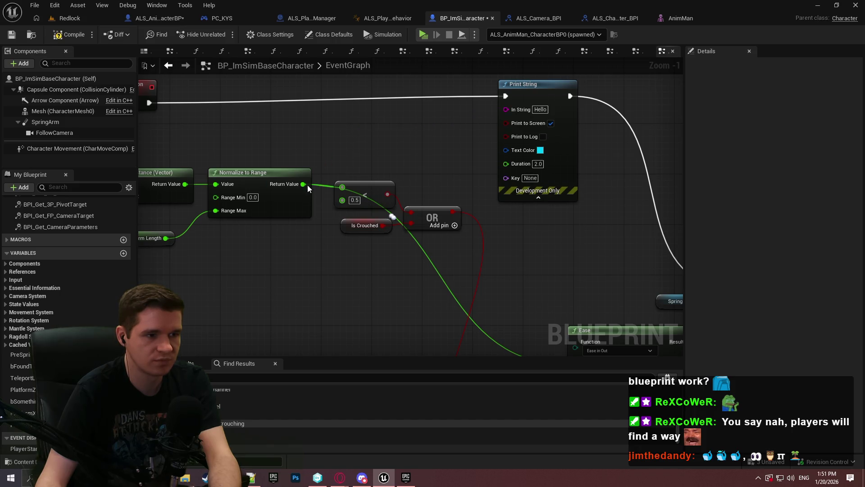
- Add and remove an AND node, then place an OR node wired to the < output
left_click_drag(388, 194, 425, 173)
type("and")
left_click(473, 196)
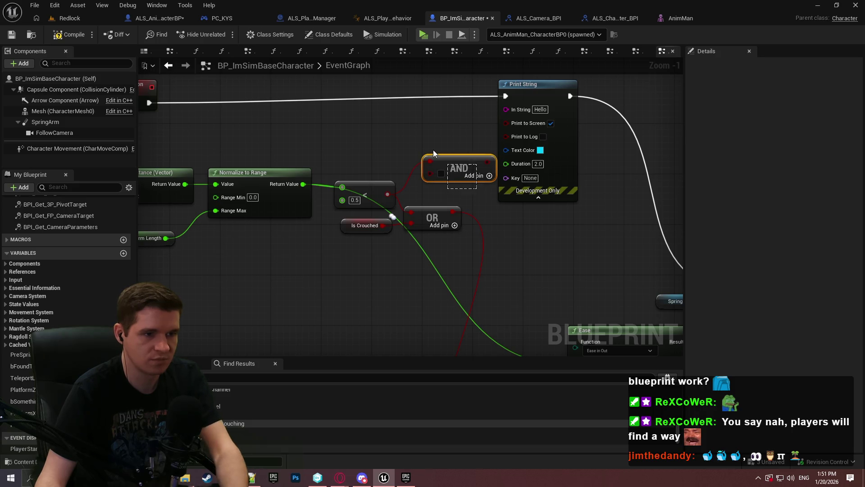
key("Delete")
mouse_move(388, 191)
left_mouse_down()
mouse_move(420, 158)
mouse_move(422, 169)
left_mouse_up()
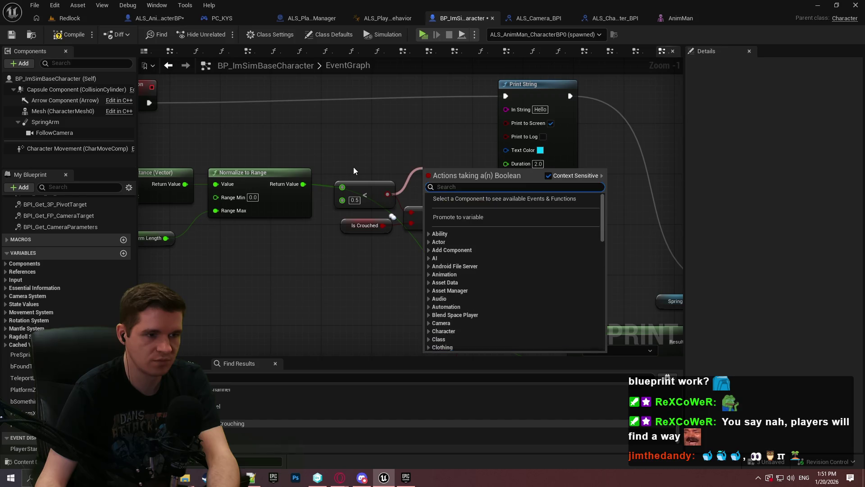
type("or")
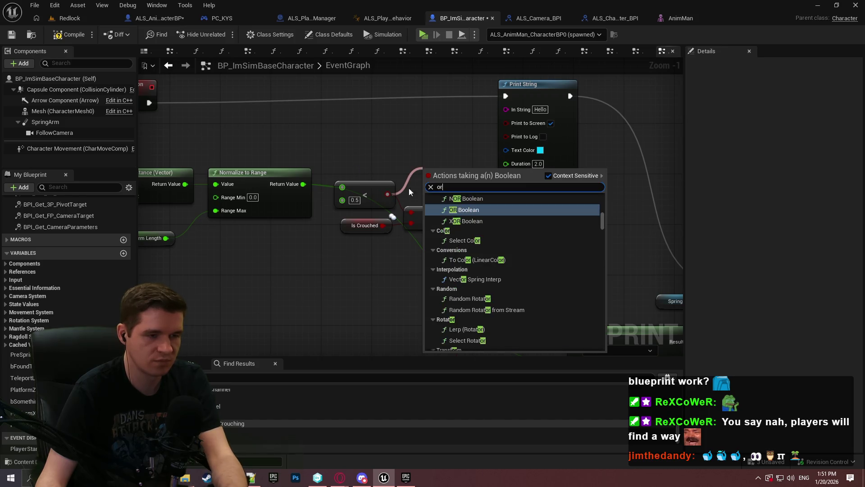
left_click(462, 209)
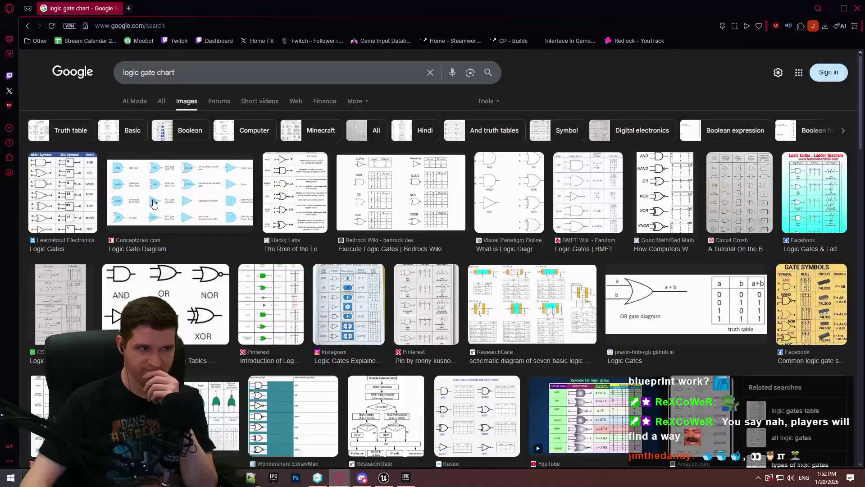
left_click(405, 208)
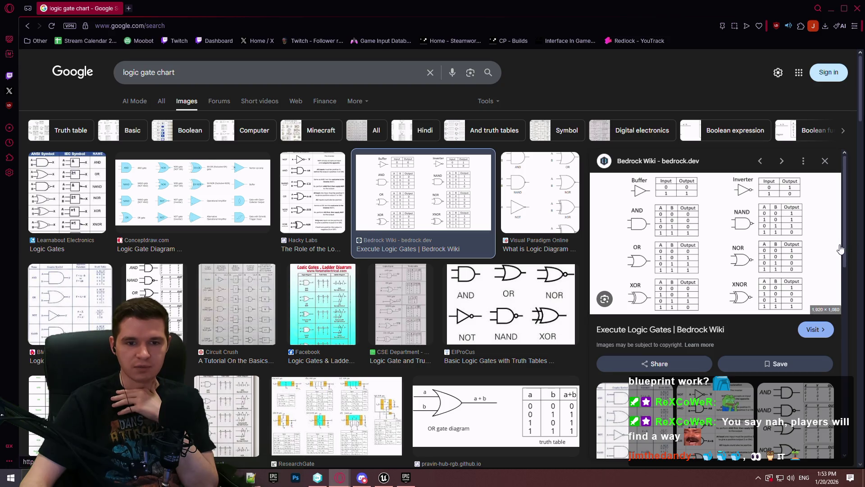
left_click(856, 7)
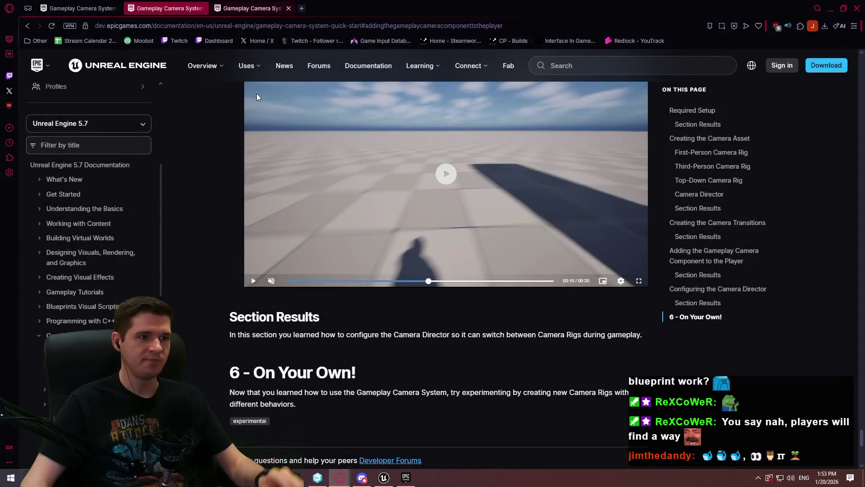
left_click(384, 478)
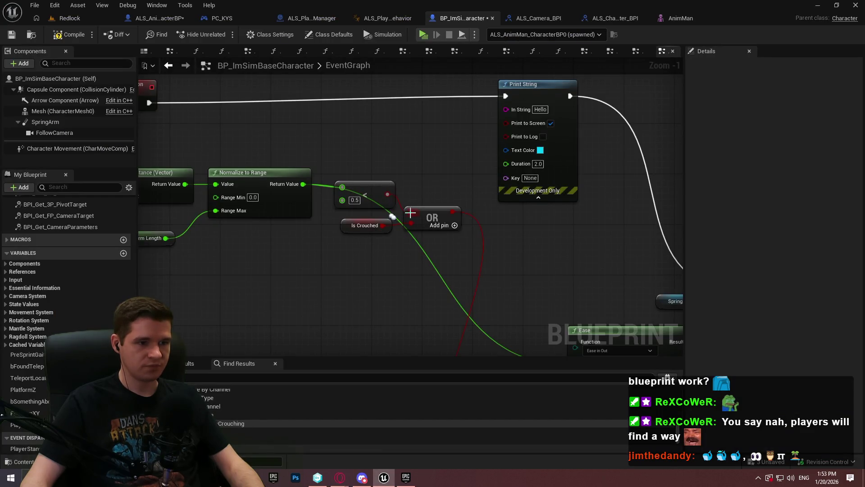
- Add a NOR node and a <= 0.49 comparison on the Normalize to Range result
left_click_drag(410, 213, 394, 148)
type("or")
key("Return")
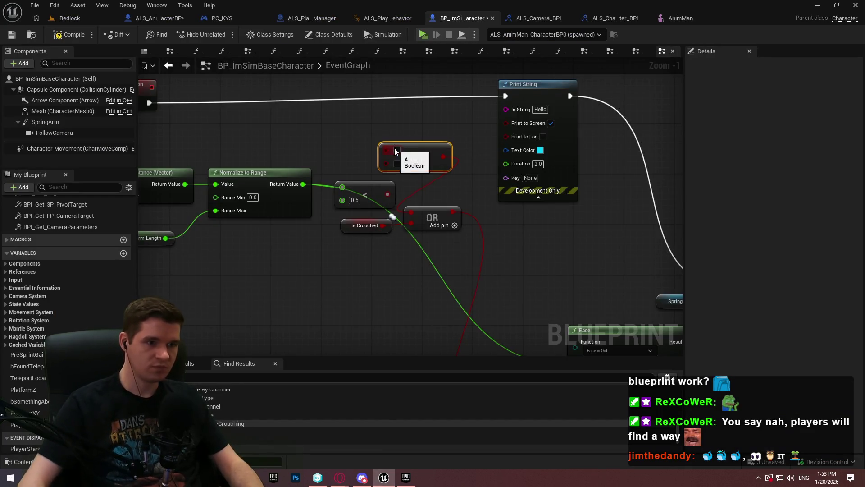
left_click_drag(375, 189, 335, 106)
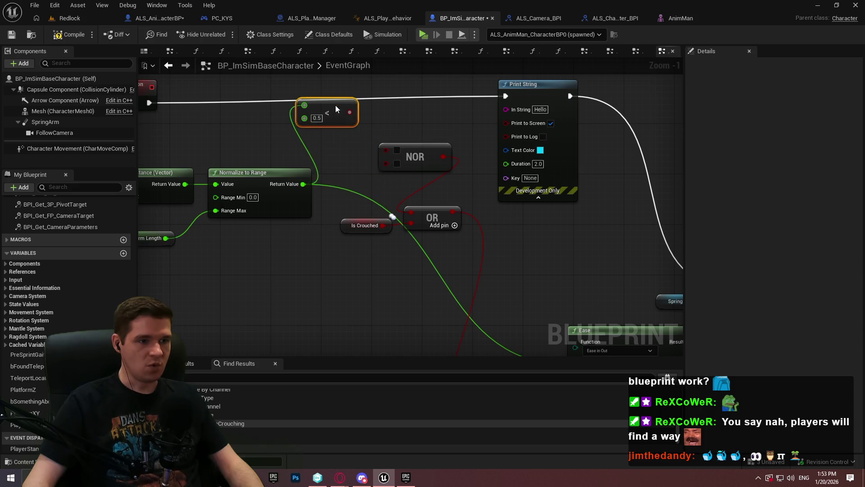
mouse_move(303, 184)
left_mouse_down()
mouse_move(331, 154)
mouse_move(328, 142)
left_mouse_up()
type("<=")
key("Return")
left_click(333, 156)
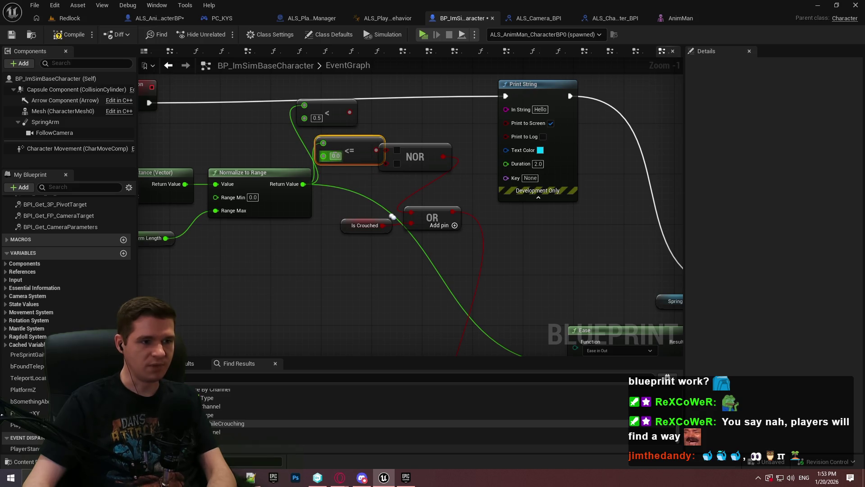
type("0.49")
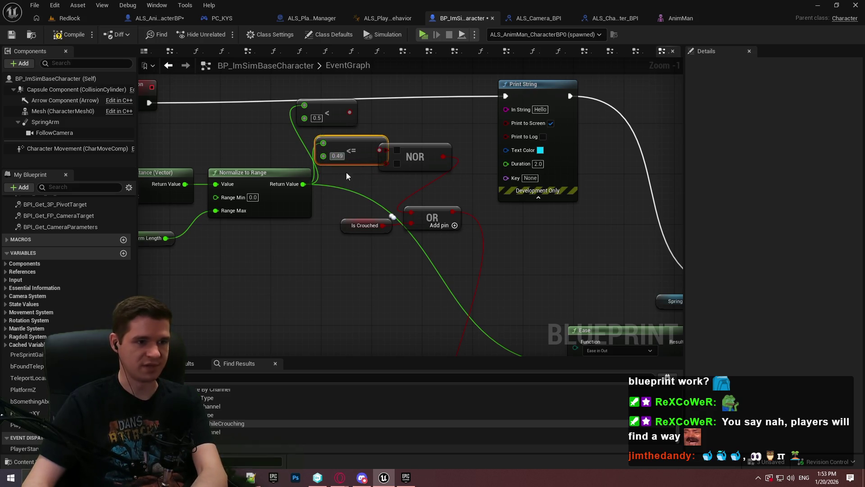
mouse_move(381, 151)
left_mouse_down()
mouse_move(355, 139)
mouse_move(385, 149)
left_mouse_up()
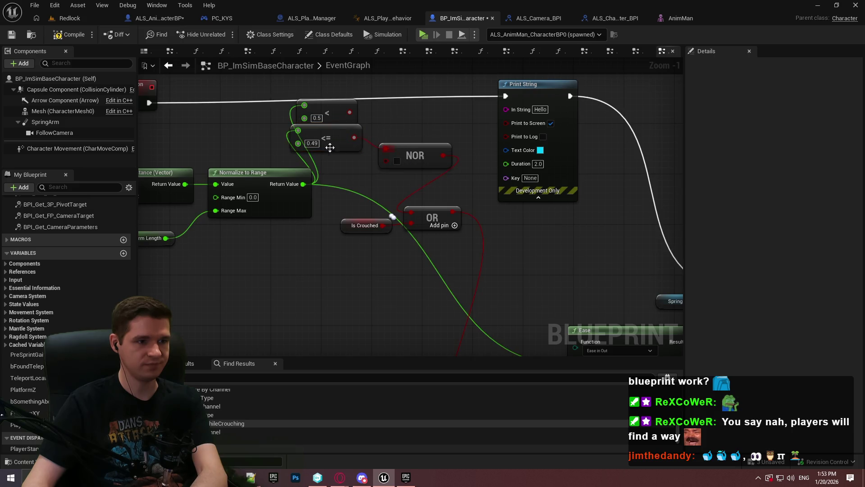
- Add a >= 0.51 comparison wired into NOR and delete the old < 0.5 node
left_click_drag(303, 184, 332, 175)
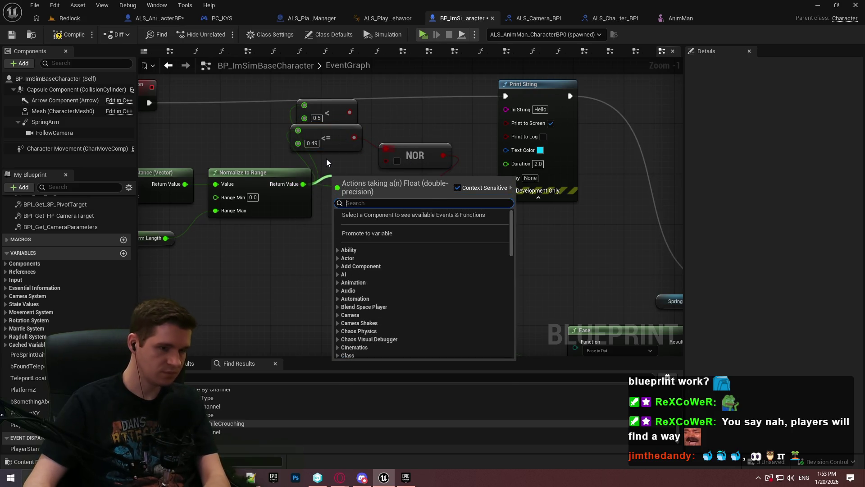
type(">")
left_click(393, 246)
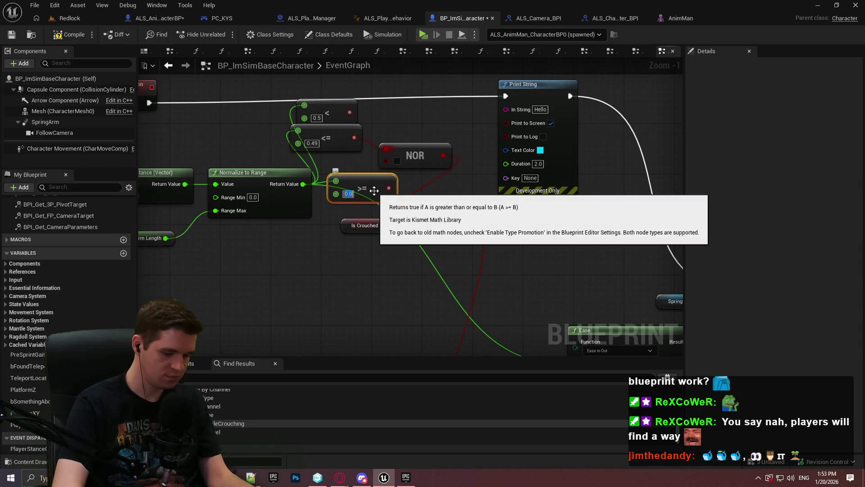
type("51")
left_click_drag(392, 187, 387, 159)
left_click(421, 110)
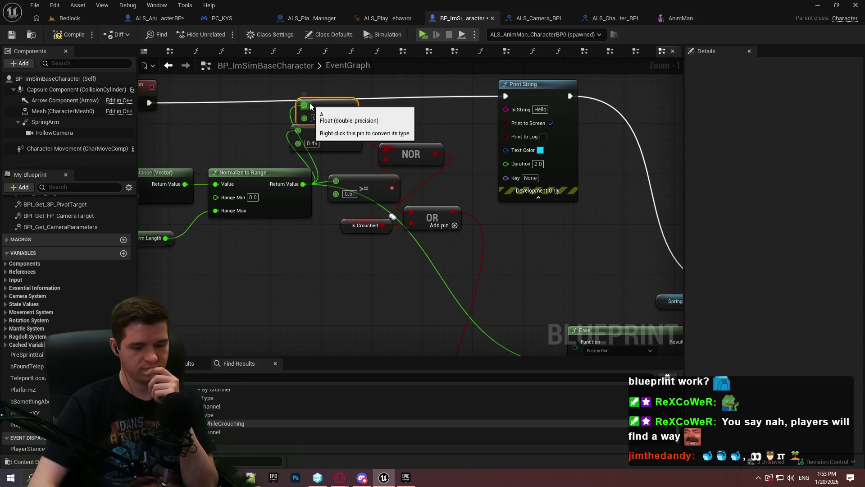
key("Delete")
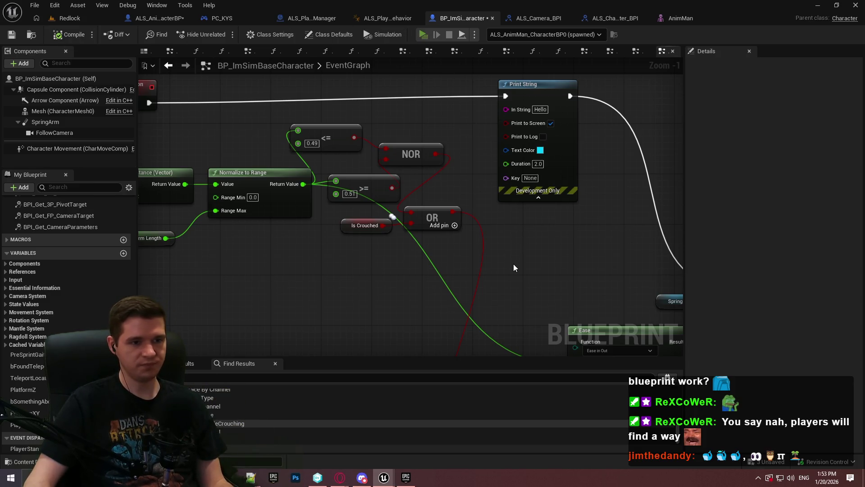
- Playtest the game, walking and jumping over the wall, then return to the editor
key("alt+p")
left_click(457, 388)
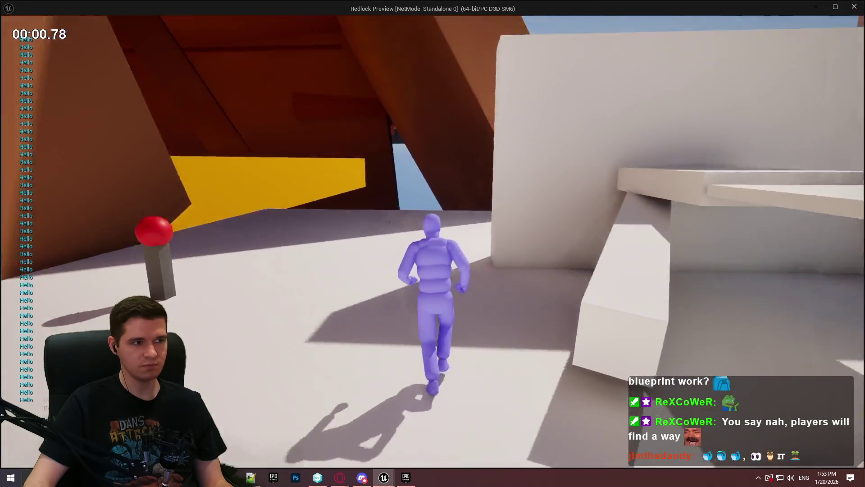
key("s")
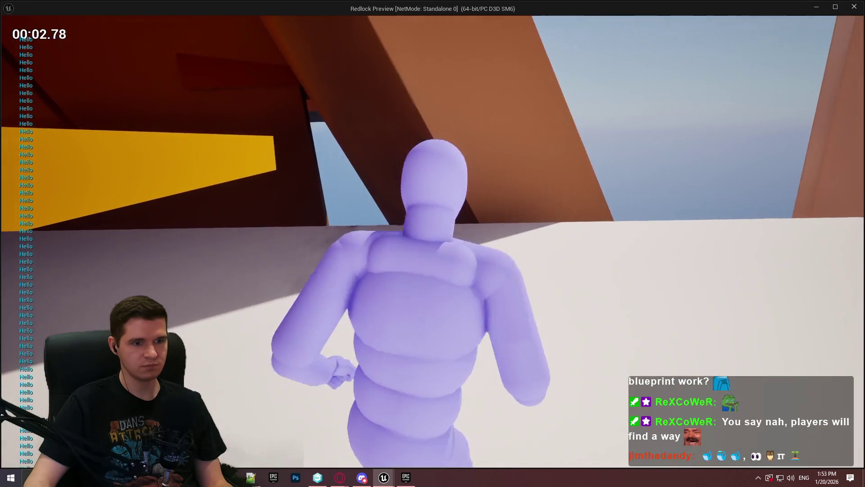
key("w")
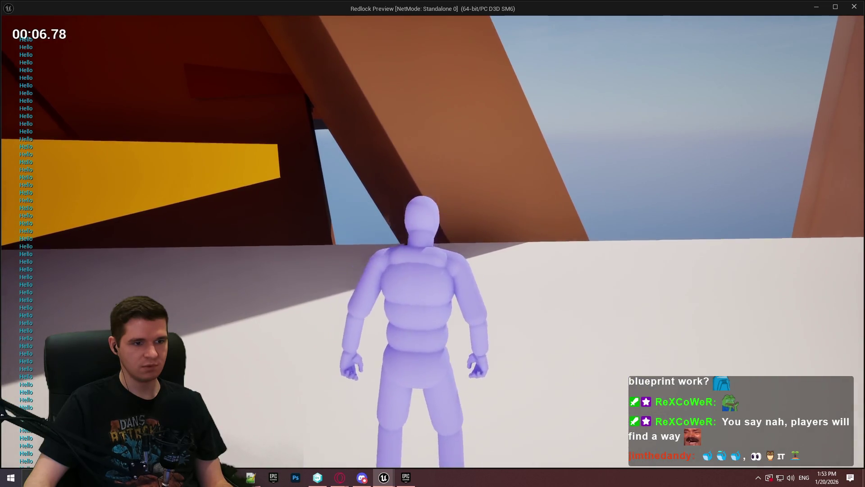
key("w")
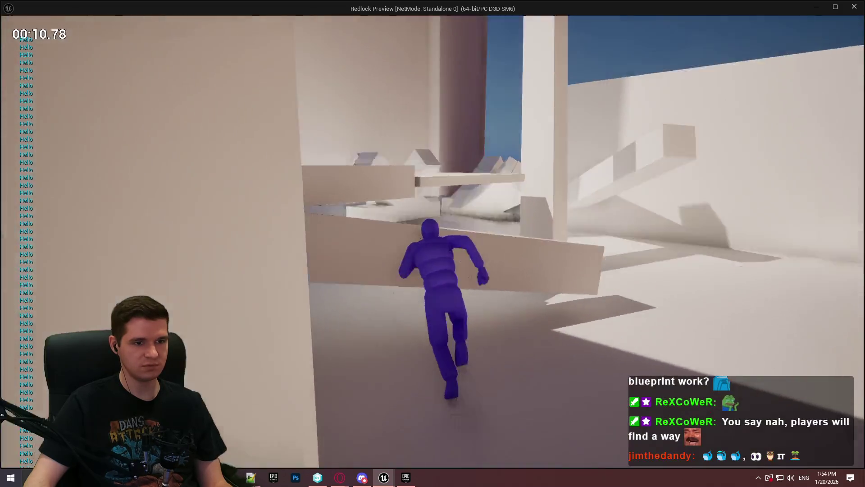
key("space")
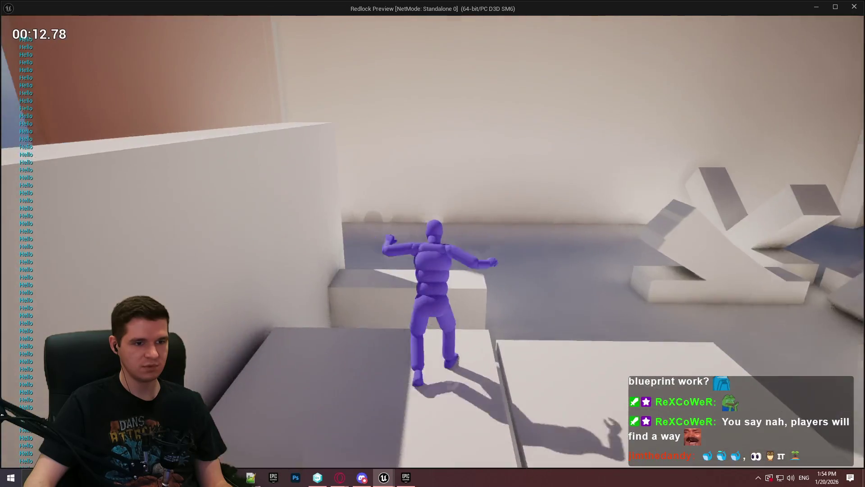
key("Escape")
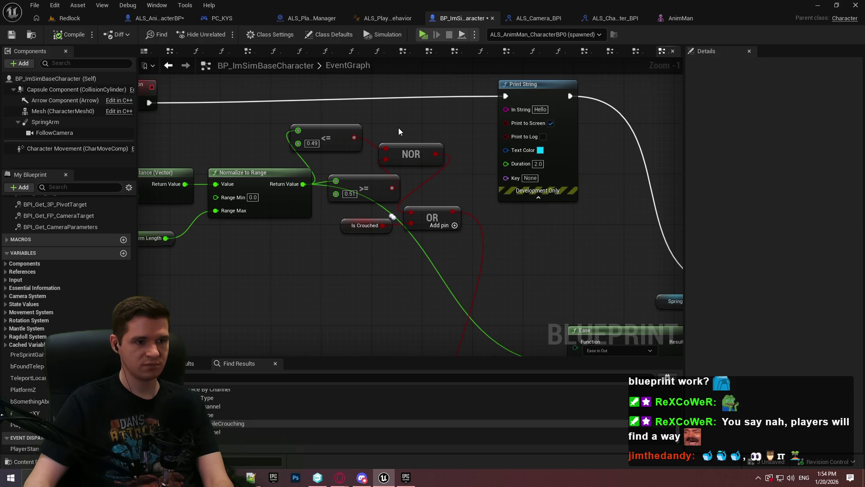
- Delete the Print String node, undo a stray wire, and reposition the Branch
left_click_drag(589, 144, 483, 152)
key("Delete")
mouse_move(149, 103)
left_mouse_down()
mouse_move(735, 190)
mouse_move(572, 271)
mouse_move(597, 285)
left_mouse_up()
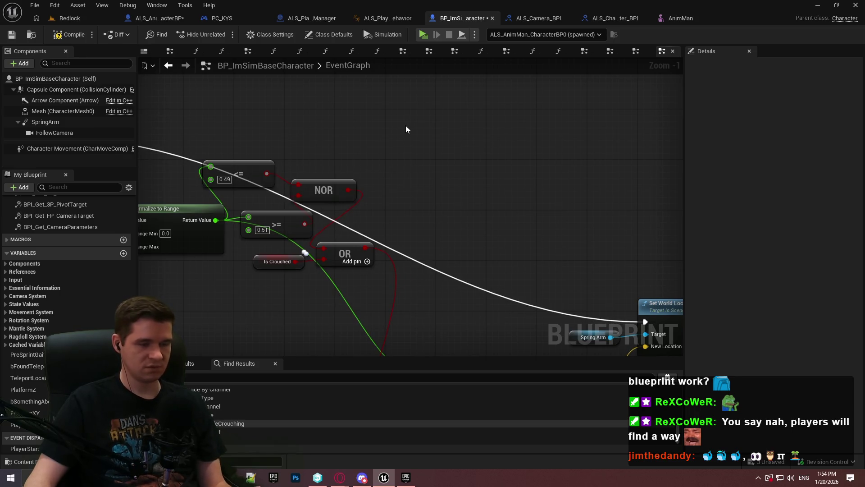
key("ctrl+z")
key("ctrl+z")
mouse_move(406, 128)
left_mouse_down()
mouse_move(405, 76)
mouse_move(419, 36)
left_mouse_up()
left_click_drag(363, 36, 364, 131)
left_click(392, 168)
left_click_drag(381, 166, 387, 172)
- Wire the event into the Branch and Branch True into Set World Location, then compile, save and playtest
mouse_move(393, 237)
left_mouse_down()
mouse_move(404, 244)
mouse_move(375, 167)
mouse_move(457, 139)
left_mouse_up()
left_click_drag(206, 170, 473, 138)
left_click_drag(530, 138, 560, 174)
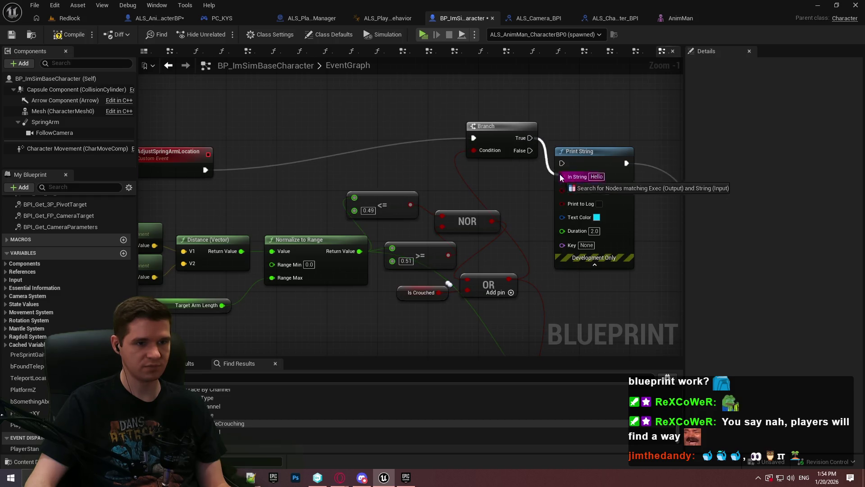
left_click(586, 152)
key("Delete")
mouse_move(531, 138)
left_mouse_down()
mouse_move(547, 264)
mouse_move(487, 343)
left_mouse_up()
left_click_drag(401, 230, 541, 198)
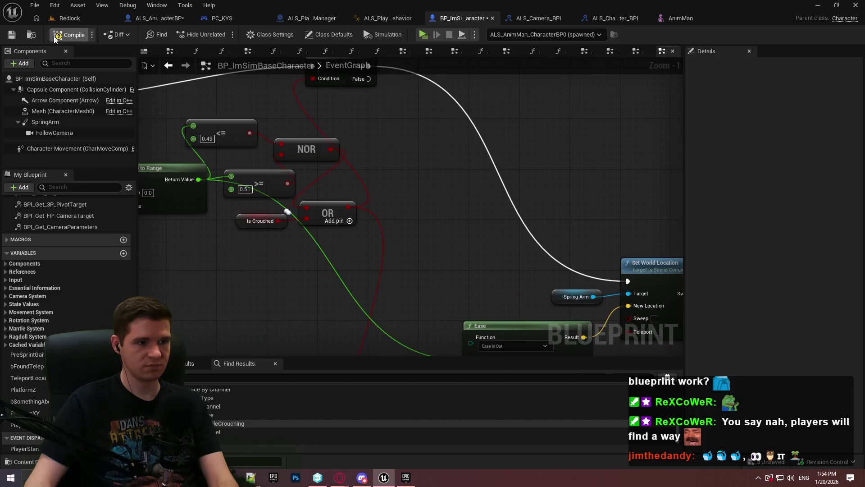
left_click(12, 36)
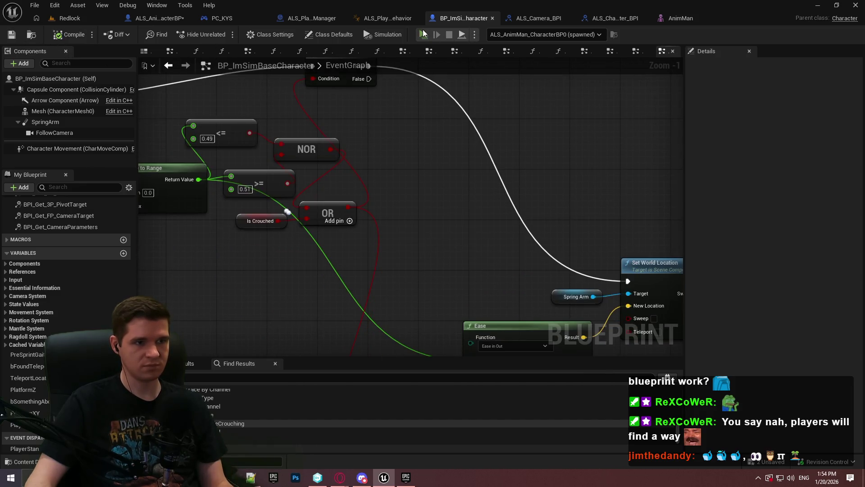
key("alt+p")
- Play the Redlock test, walking the character back and forth, then exit the preview
left_click(432, 384)
key("w")
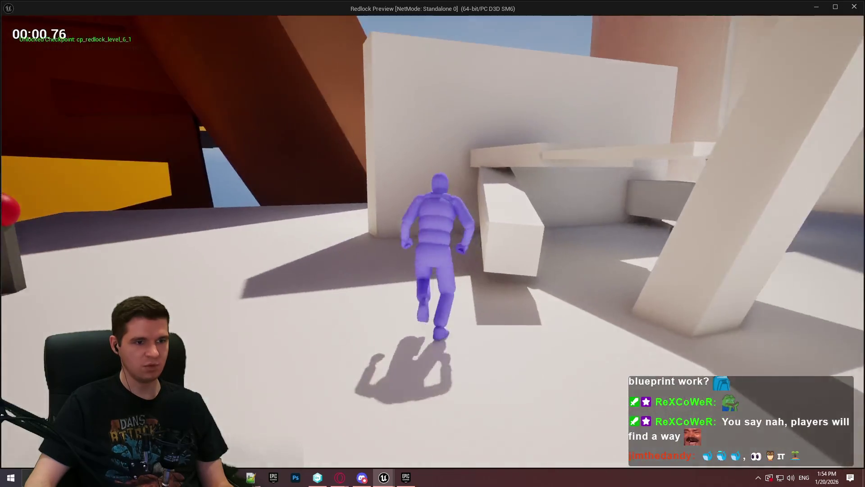
key("w")
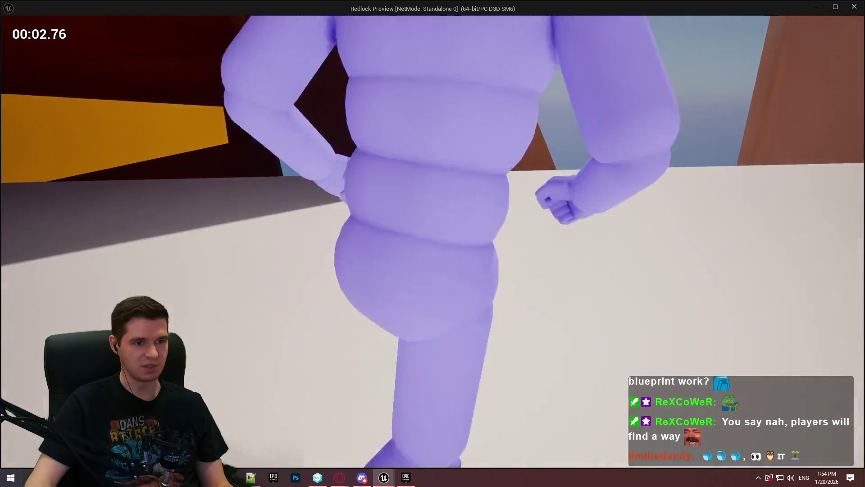
key("s")
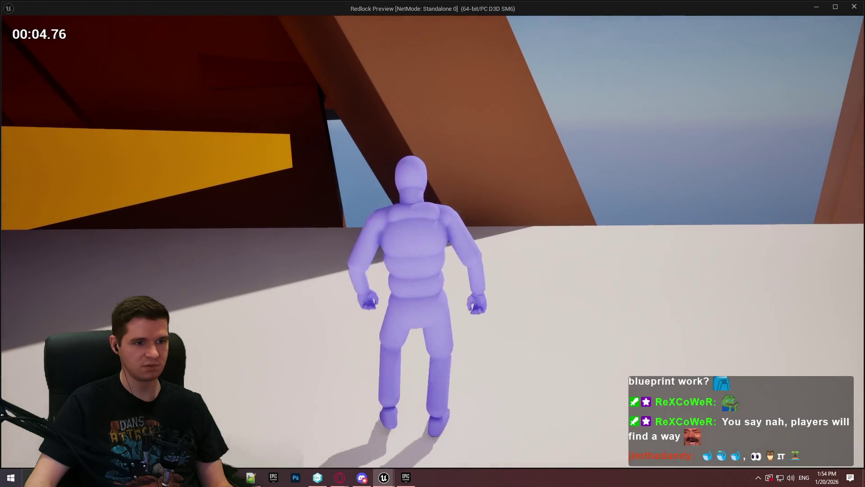
key("s")
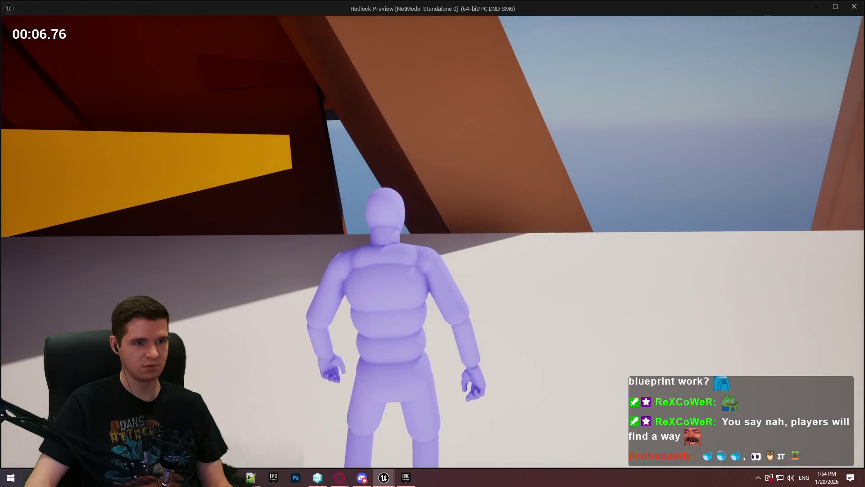
key("s")
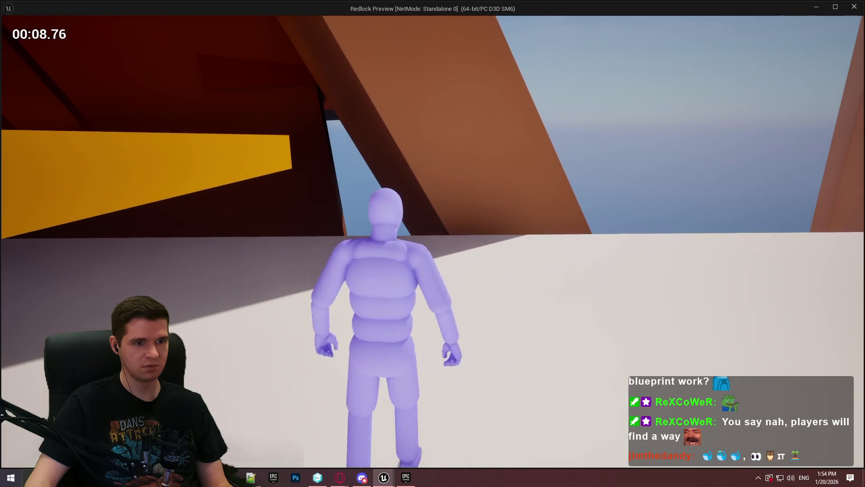
key("s")
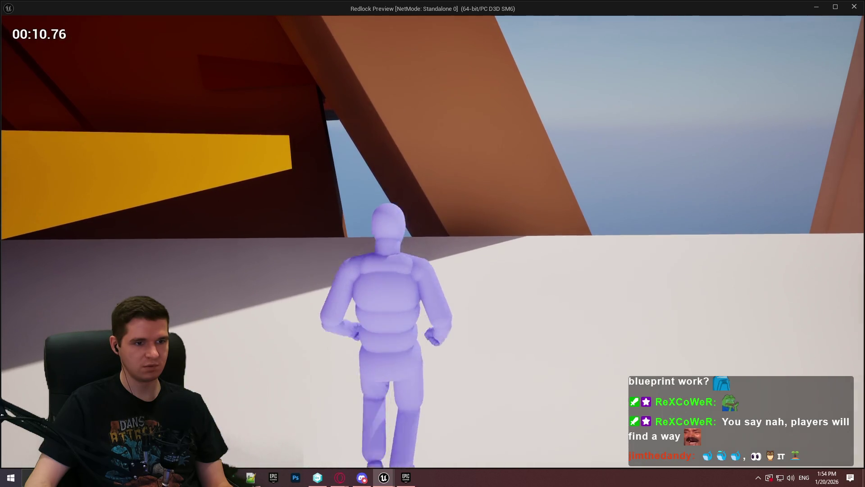
key("w")
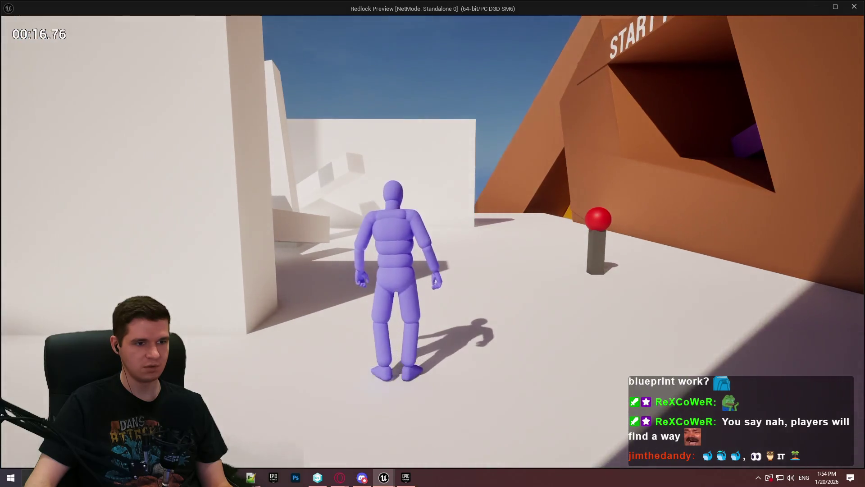
key("Escape")
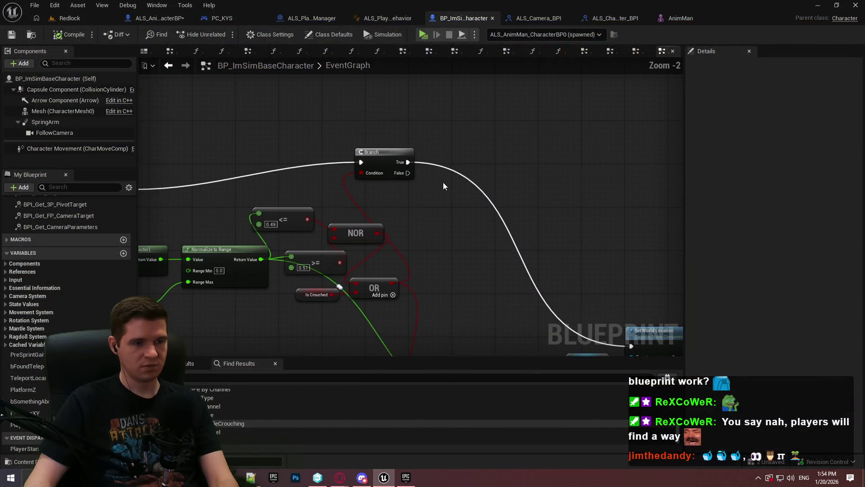
- Delete the Branch and connect AdjustSpringArmLocation directly to Set World Location
left_click(363, 119)
key("Delete")
mouse_move(598, 292)
left_mouse_down()
mouse_move(309, 211)
mouse_move(313, 135)
left_mouse_up()
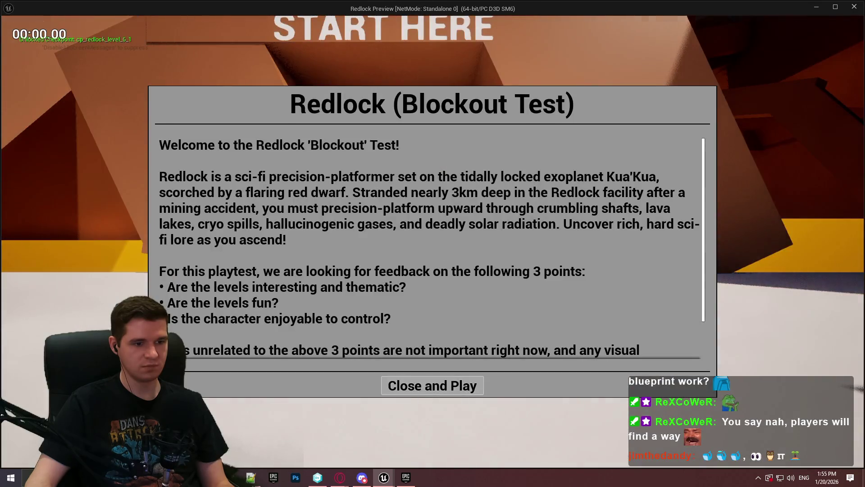
- Playtest briefly in Redlock, running forward, then return to the editor
left_click(432, 384)
key("w")
mouse_move(433, 243)
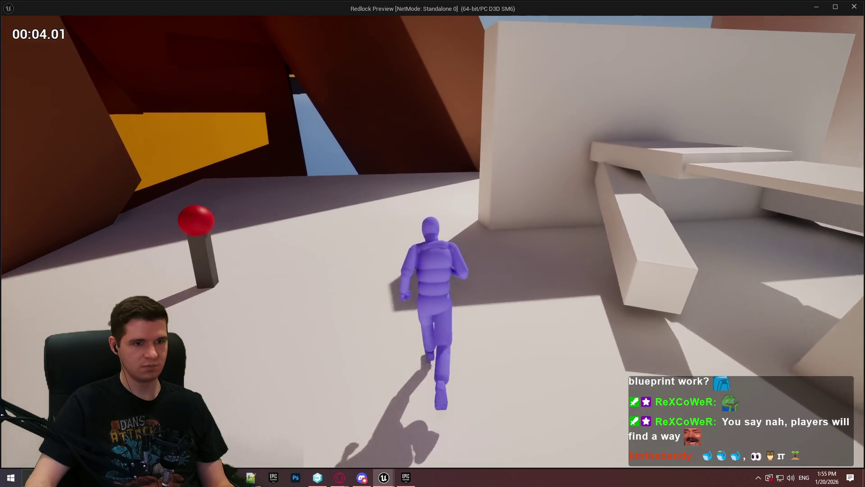
key("Escape")
left_click_drag(612, 215, 394, 200)
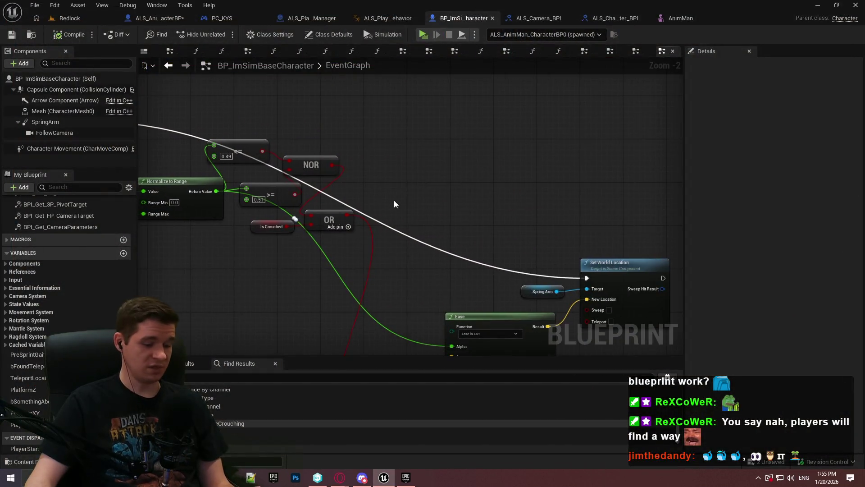
- Place a new Branch and connect the OR output to its Condition
left_click(426, 129)
mouse_move(433, 143)
left_mouse_down()
mouse_move(360, 137)
mouse_move(356, 121)
left_mouse_up()
left_click_drag(469, 275, 482, 242)
scroll(469, 253, "up", 2)
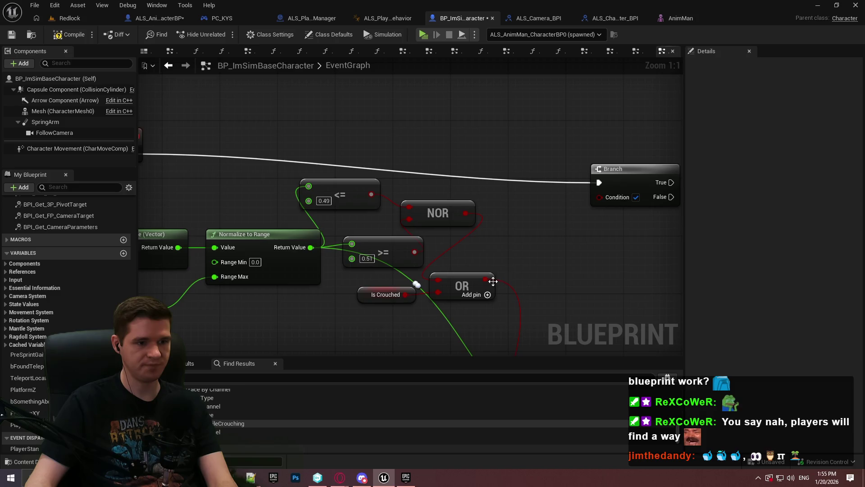
left_click_drag(486, 279, 599, 197)
scroll(612, 199, "down", 2)
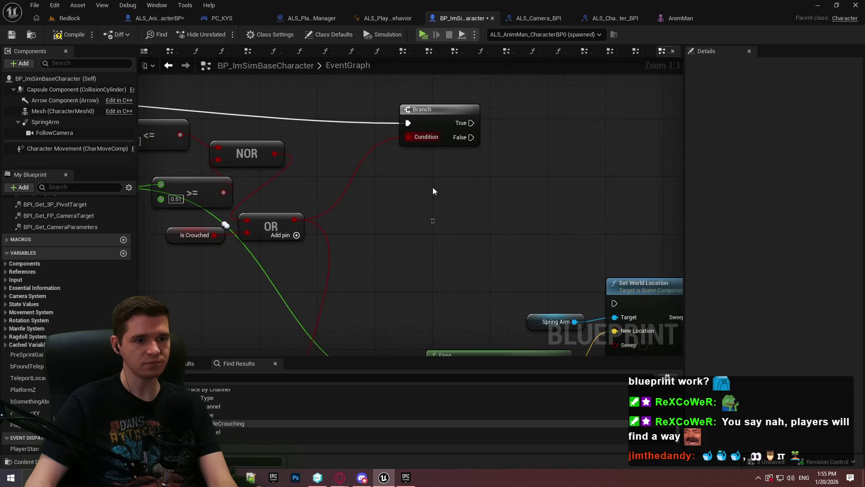
- Wire Branch True and False to two Set World Location nodes, one pasted, and compile
mouse_move(399, 190)
left_mouse_down()
mouse_move(390, 149)
mouse_move(382, 167)
left_mouse_up()
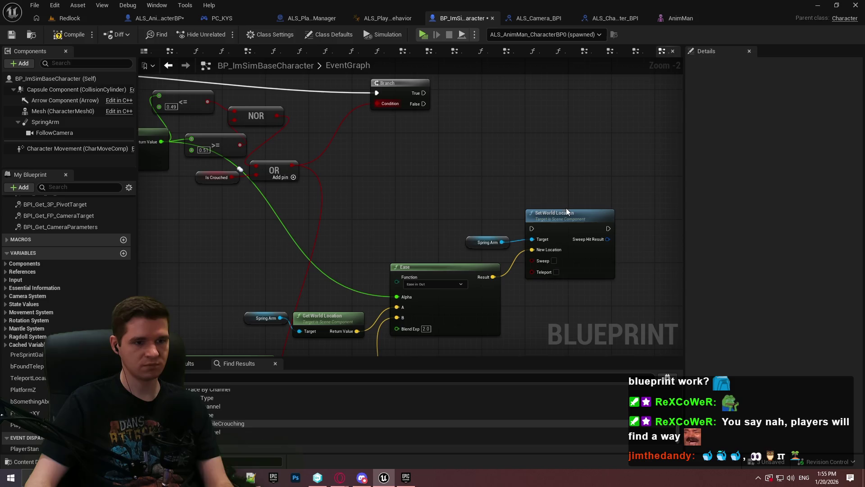
mouse_move(277, 244)
left_mouse_down()
mouse_move(292, 167)
mouse_move(294, 201)
mouse_move(264, 199)
mouse_move(588, 291)
mouse_move(474, 284)
left_mouse_up()
key("ctrl+v")
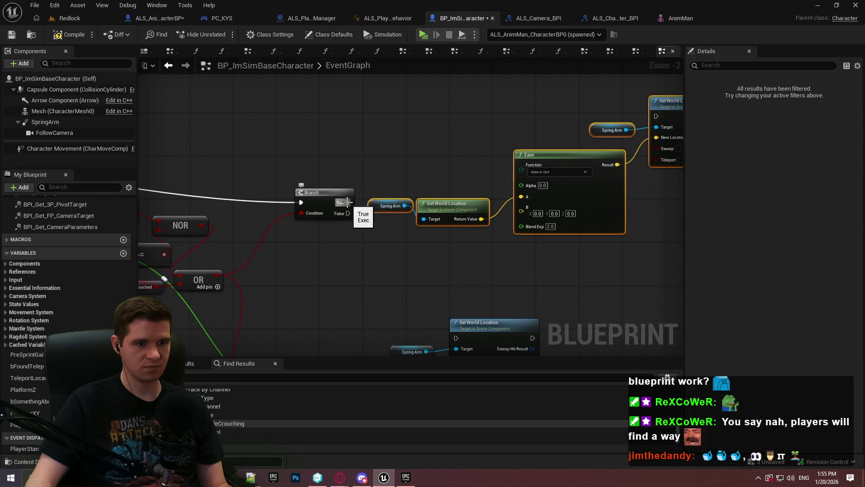
left_click_drag(696, 114, 528, 118)
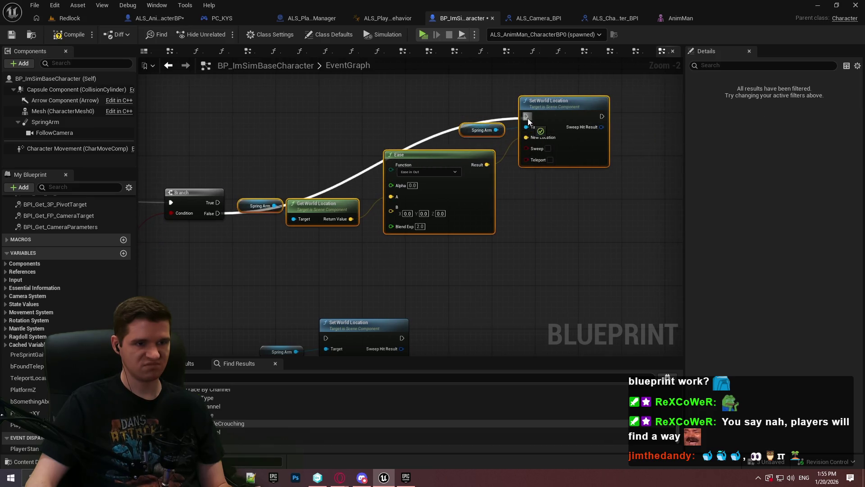
left_click_drag(221, 204, 331, 336)
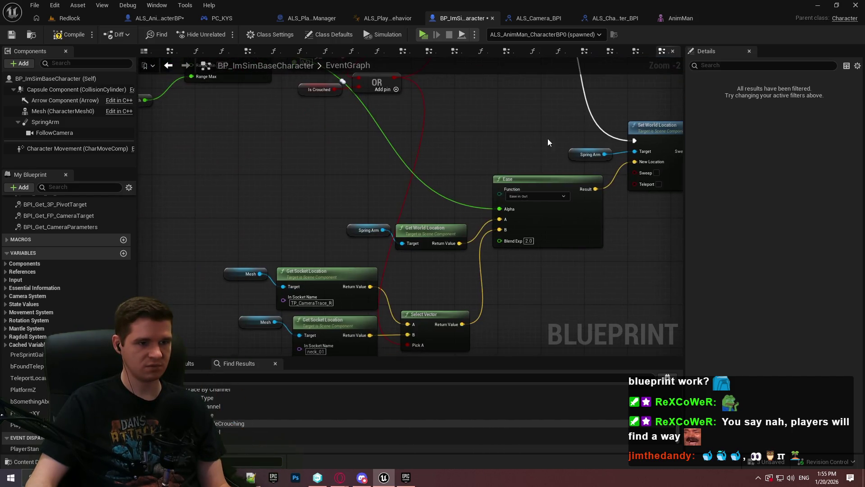
left_click_drag(216, 310, 325, 343)
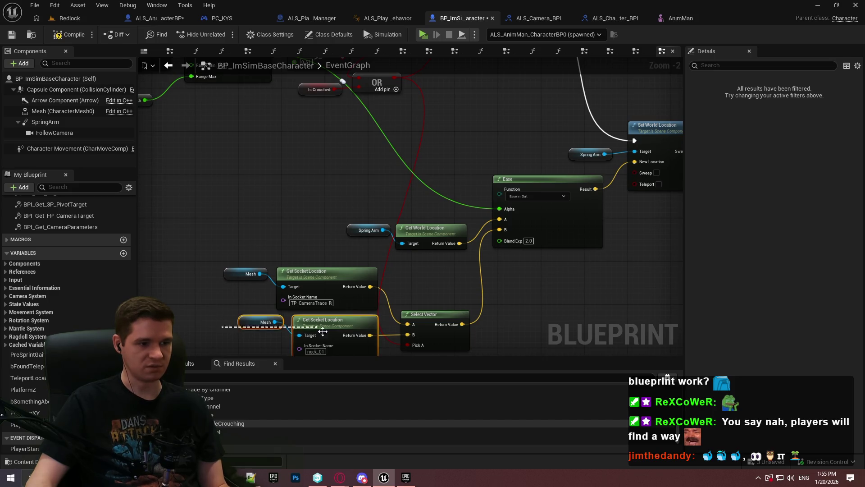
left_click_drag(556, 135, 270, 174)
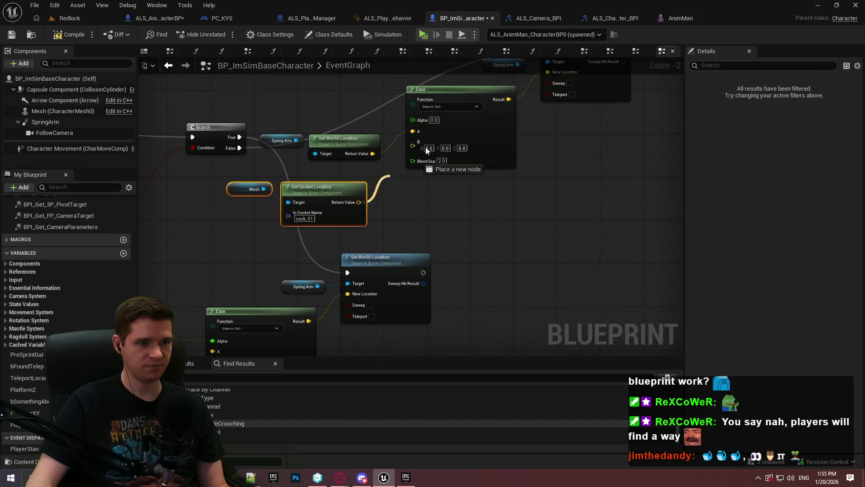
left_click_drag(401, 178, 437, 181)
left_click(76, 37)
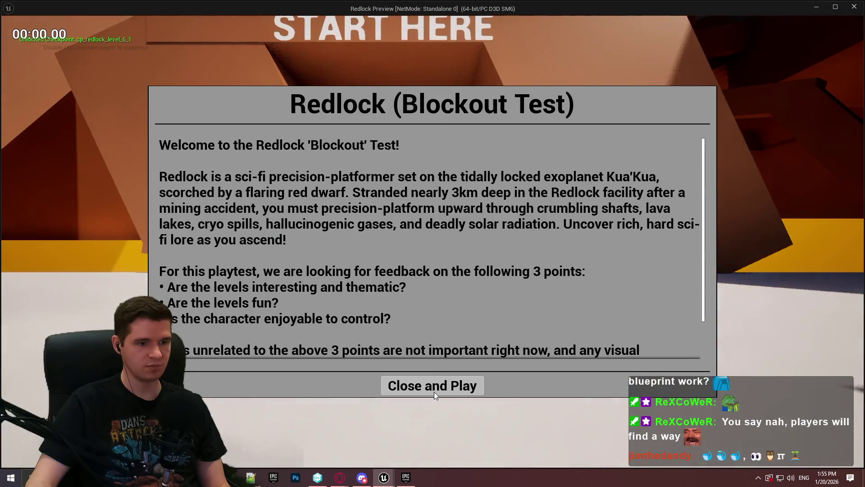
left_click(433, 387)
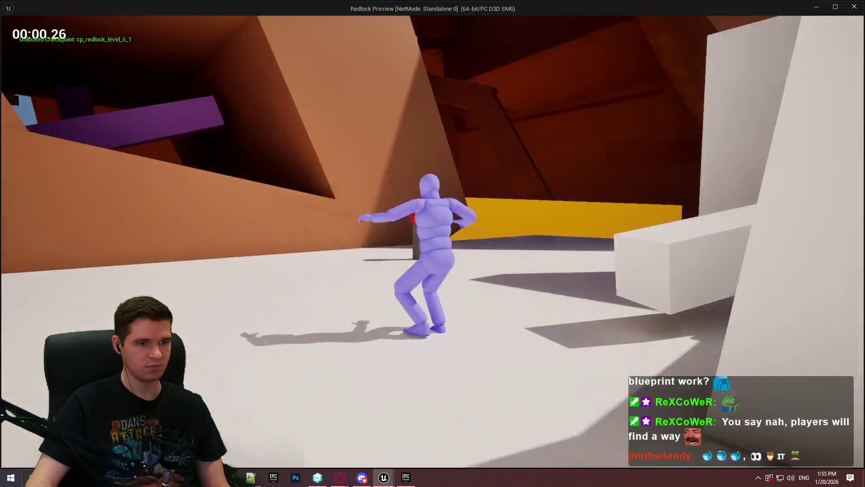
key("w")
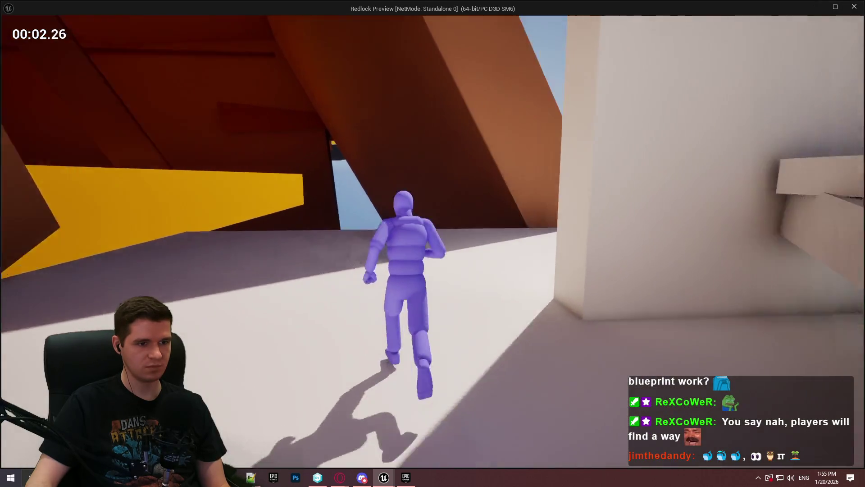
key("w")
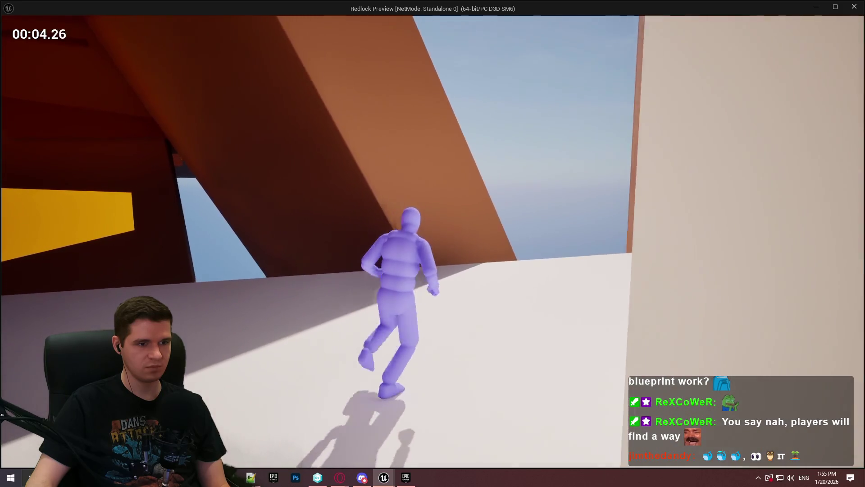
key("s")
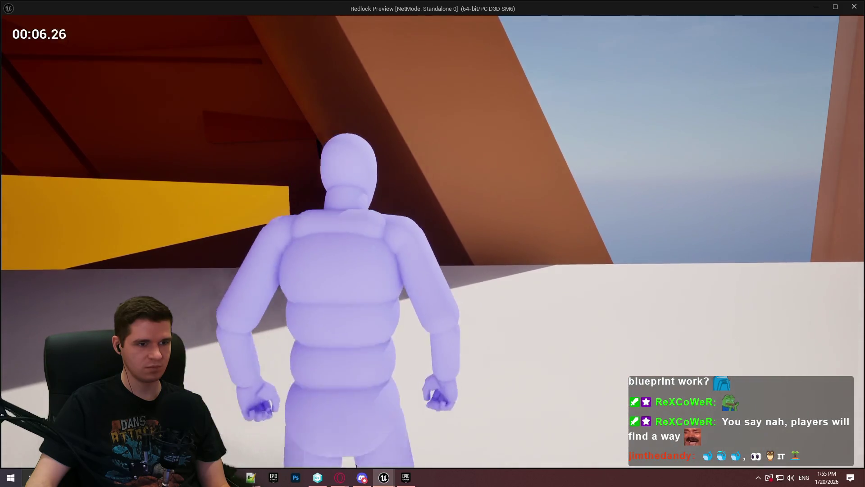
key("w")
key("w")
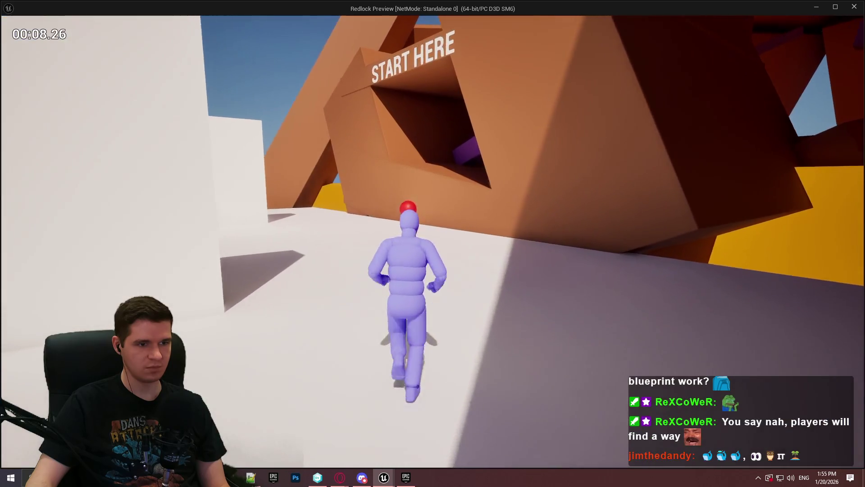
key("c")
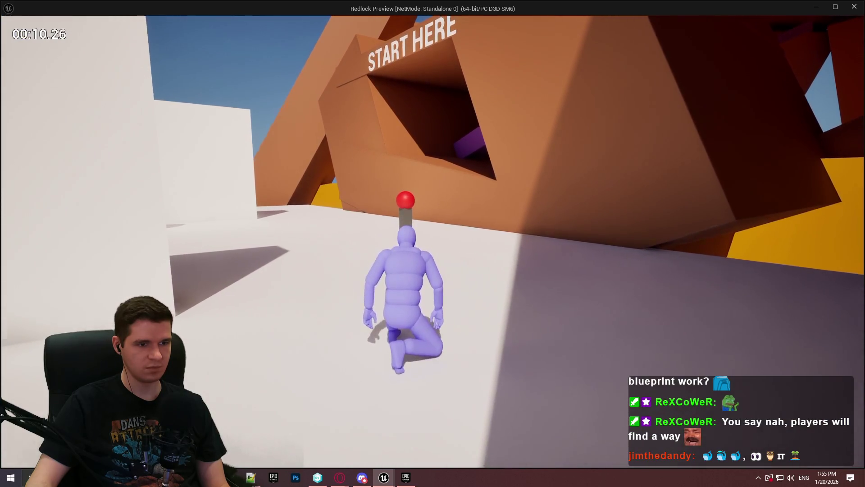
key("c")
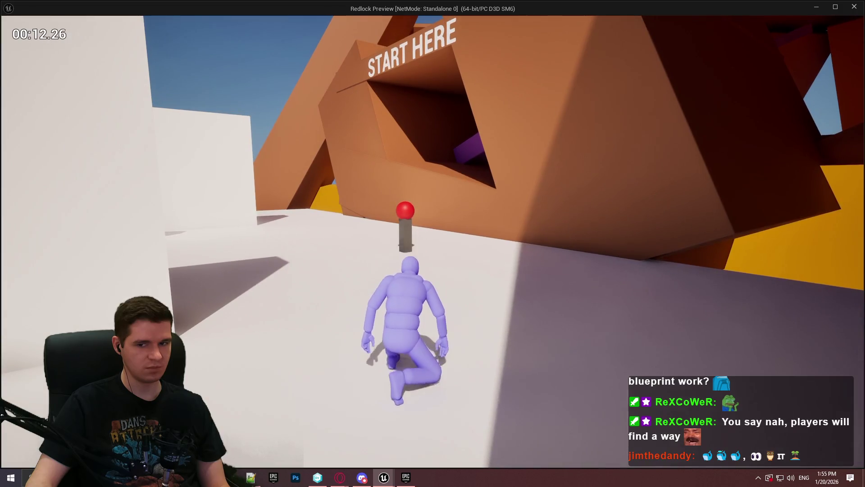
key("w")
key("c")
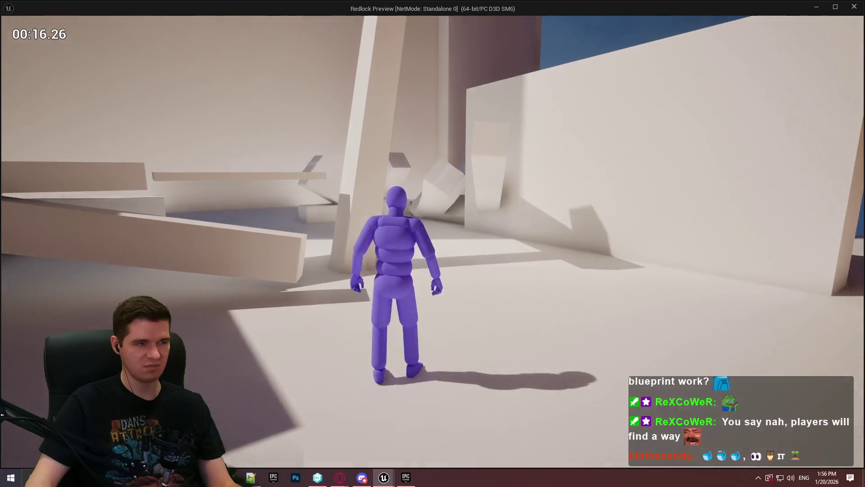
key("Escape")
mouse_move(500, 204)
left_mouse_down()
mouse_move(627, 179)
mouse_move(622, 185)
mouse_move(642, 230)
mouse_move(680, 226)
left_mouse_up()
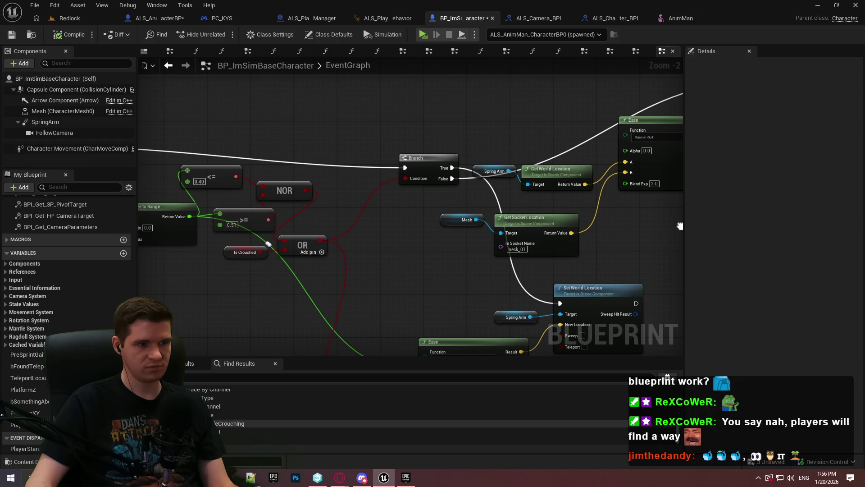
mouse_move(680, 226)
left_mouse_down()
mouse_move(504, 228)
mouse_move(681, 233)
left_mouse_up()
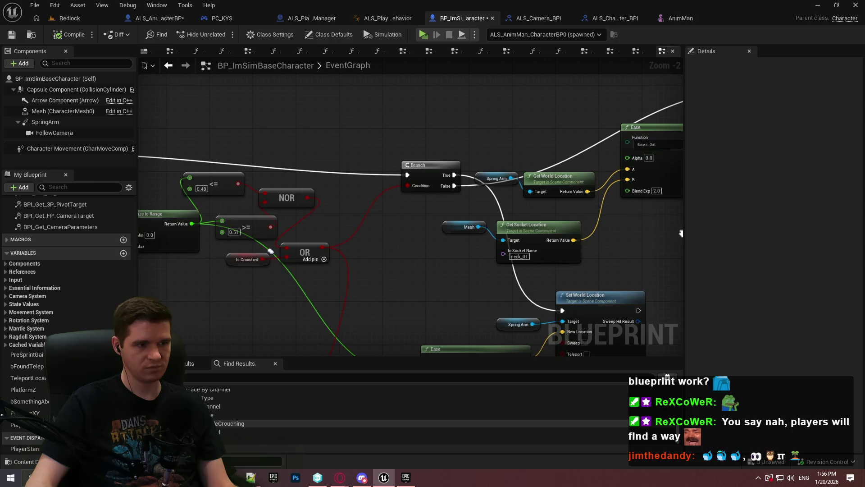
mouse_move(238, 184)
left_mouse_down()
mouse_move(298, 231)
mouse_move(290, 250)
mouse_move(262, 174)
left_mouse_up()
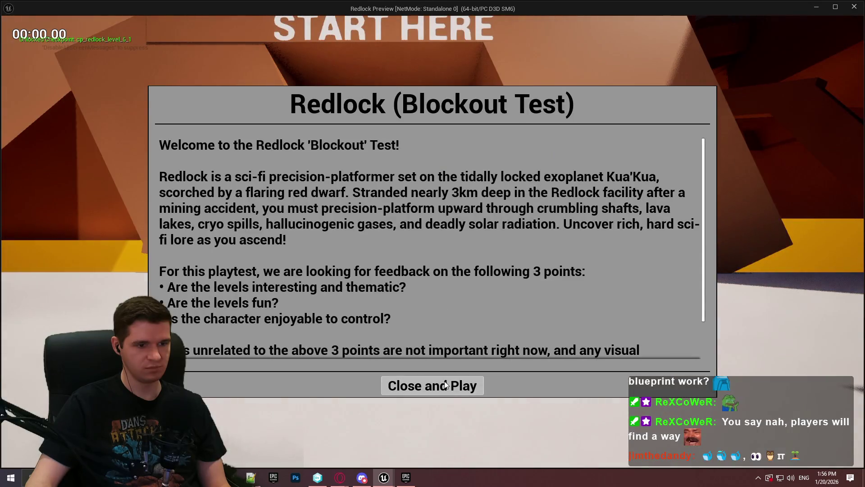
left_click(445, 383)
key("w")
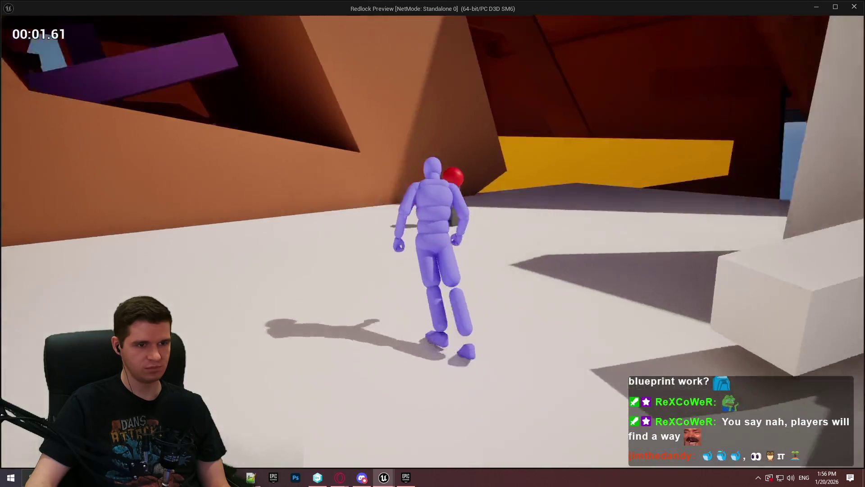
key("c")
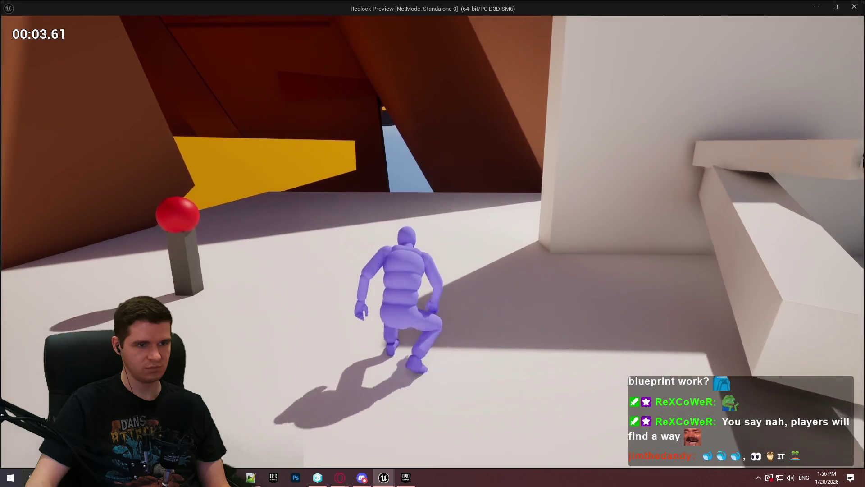
key("w")
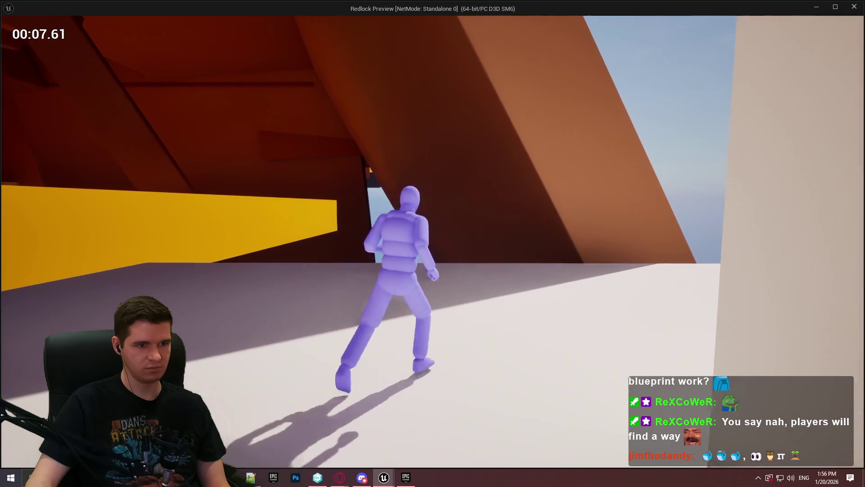
key("c")
key("s")
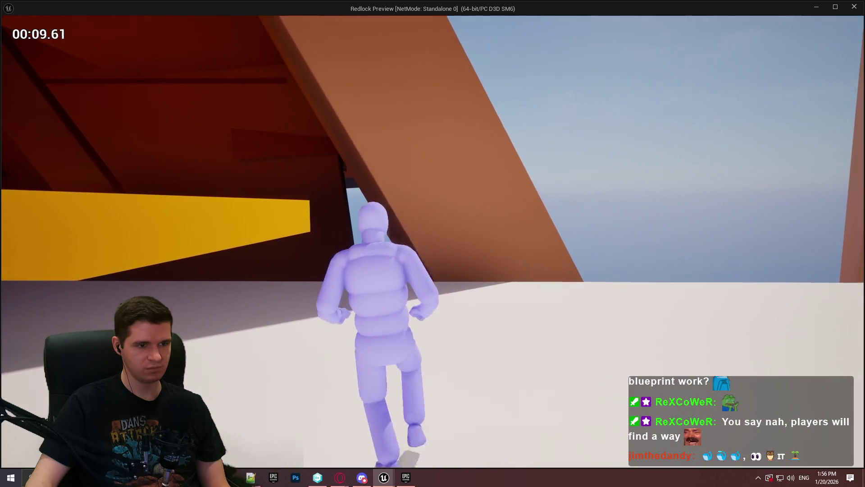
key("w")
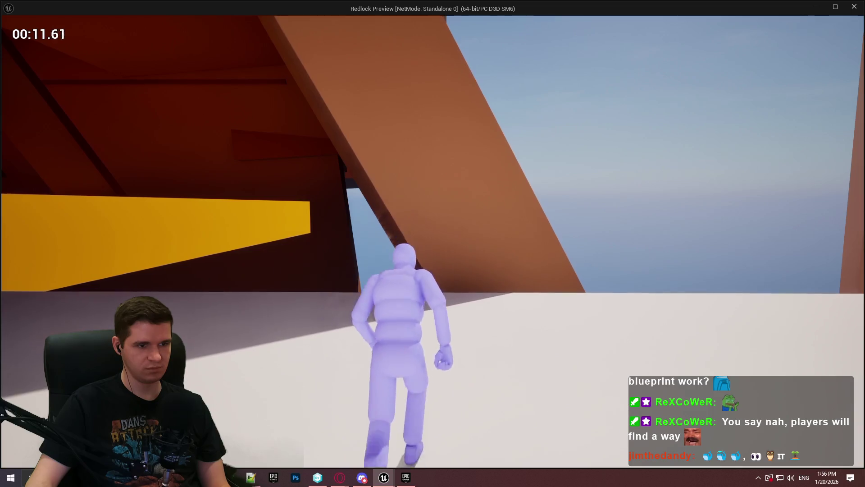
key("w")
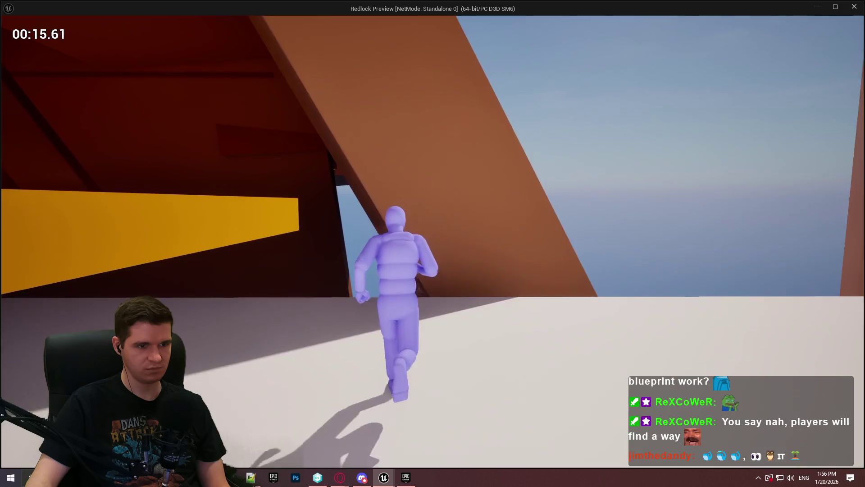
key("Escape")
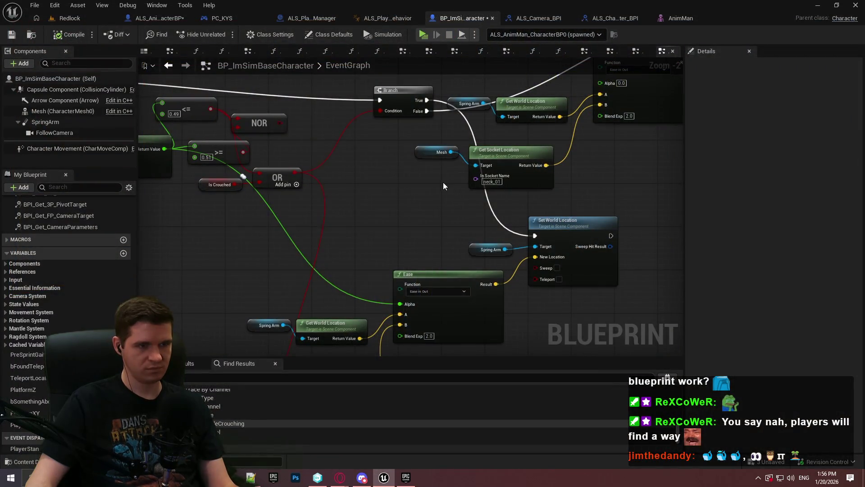
- Close the character blueprint and start a Redlock playtest from the level editor
middle_click(455, 18)
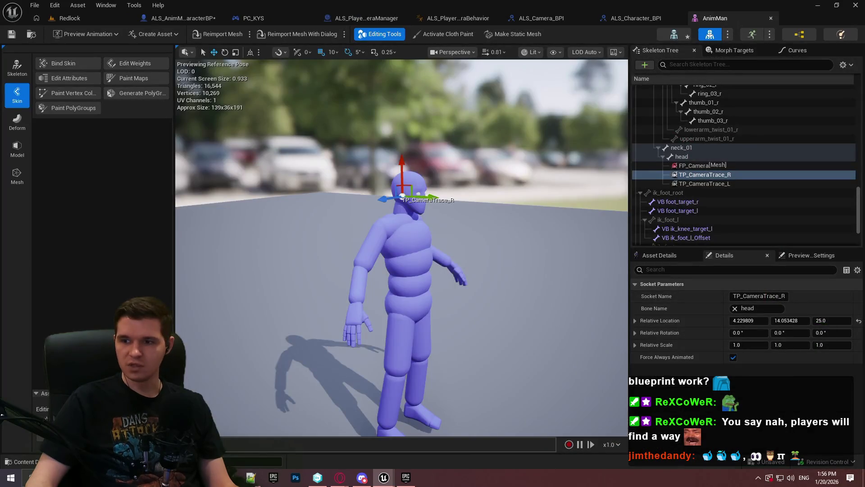
left_click(67, 19)
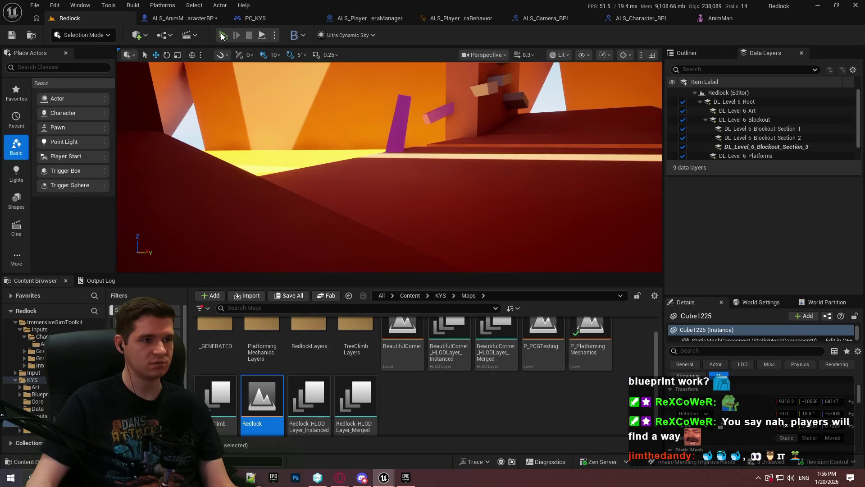
key("alt+p")
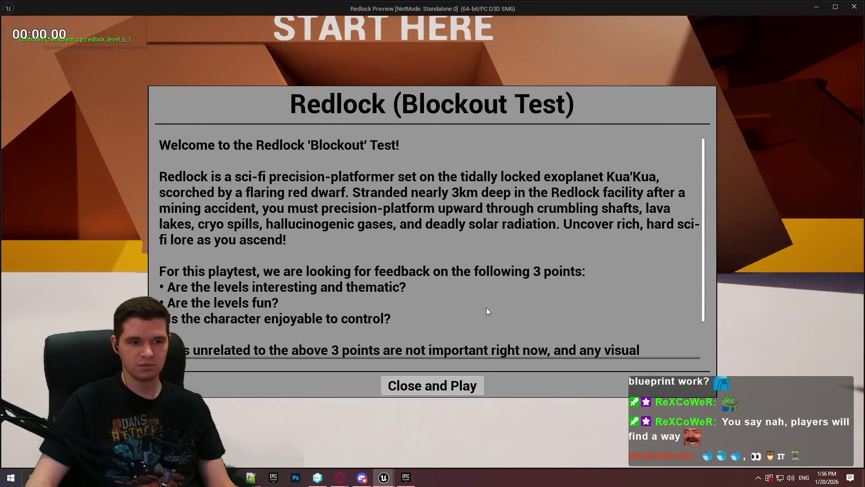
left_click(469, 386)
key("w")
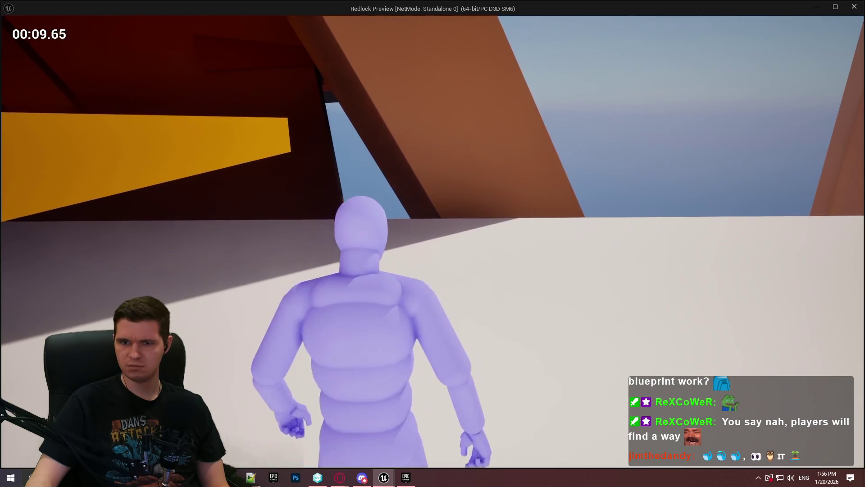
- Refocus the running game preview, end it, and move the Epic Games Launcher aside
key("super")
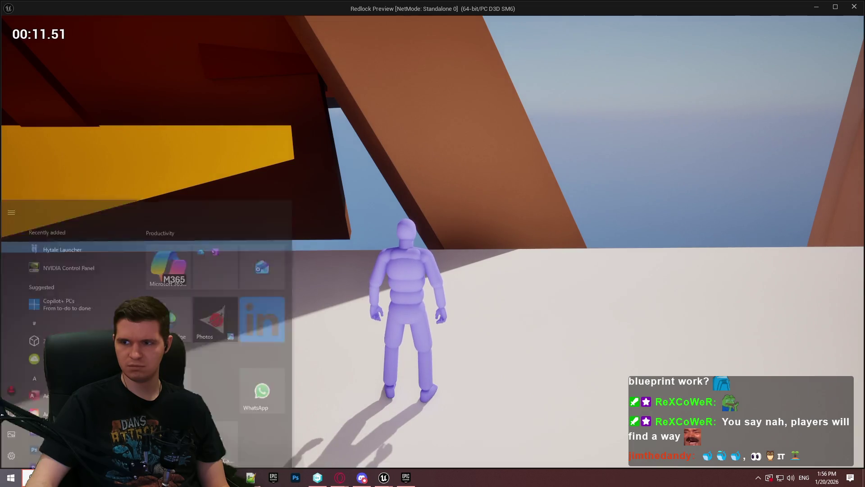
key("super")
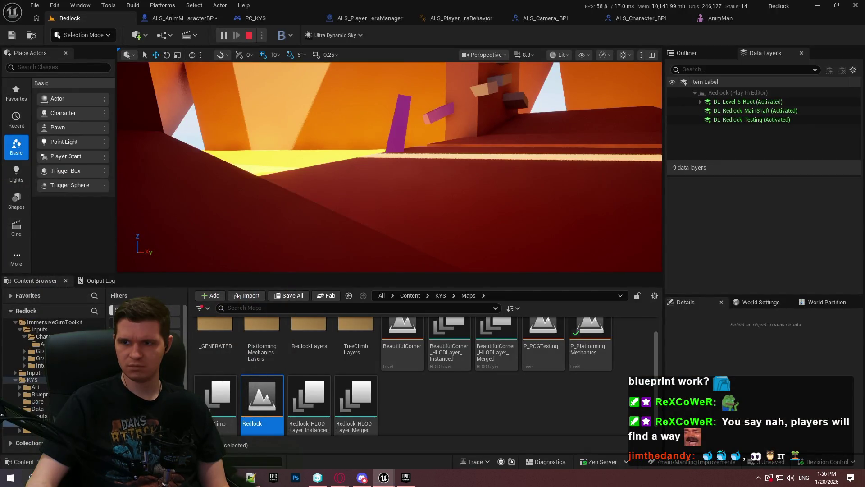
left_click(403, 477)
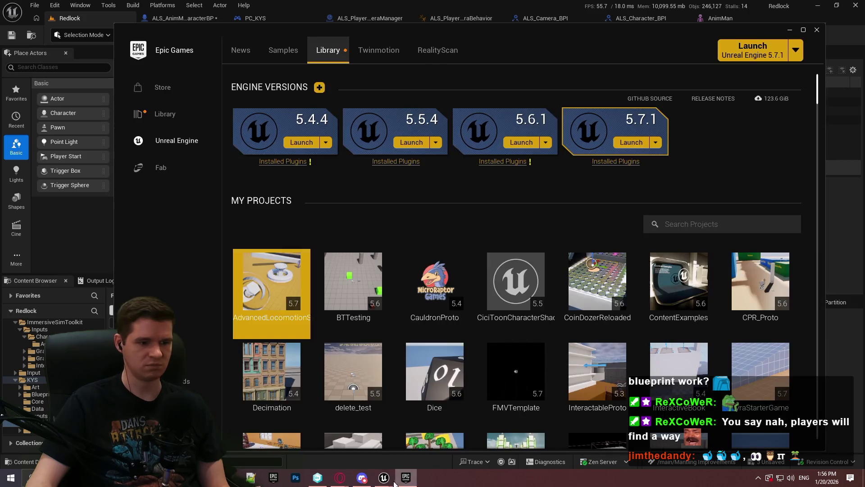
mouse_move(384, 478)
left_click(431, 446)
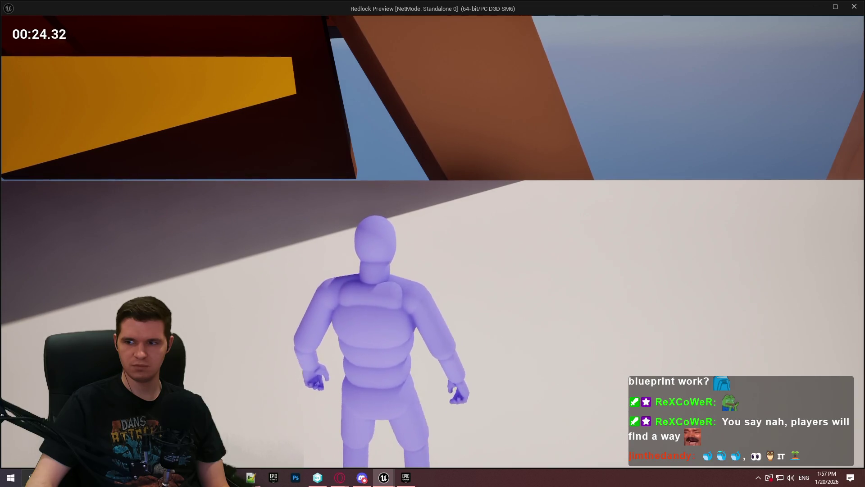
key("Escape")
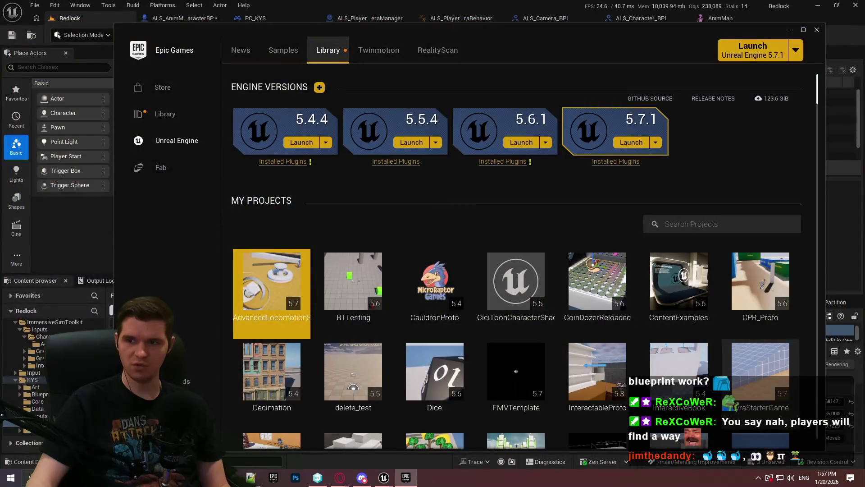
left_click(790, 30)
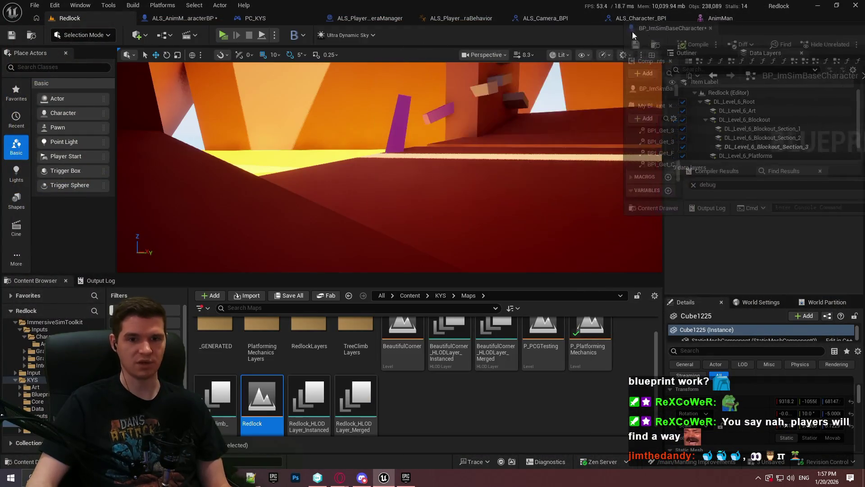
- Open BP_ImSimBaseCharacter, frame the Branch, NOR/OR and Set World Location nodes, and compile
left_click(405, 18)
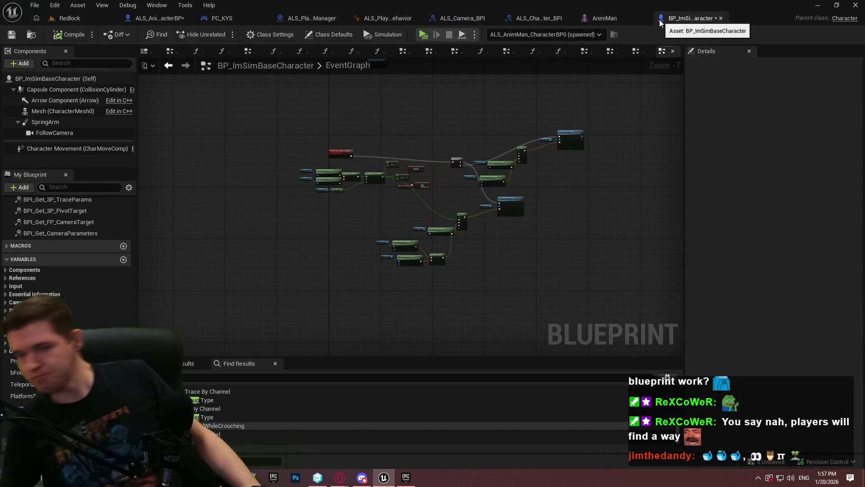
scroll(476, 218, "up", 8)
mouse_move(495, 176)
left_mouse_down()
mouse_move(400, 245)
mouse_move(450, 253)
mouse_move(509, 279)
left_mouse_up()
left_click_drag(523, 236, 516, 277)
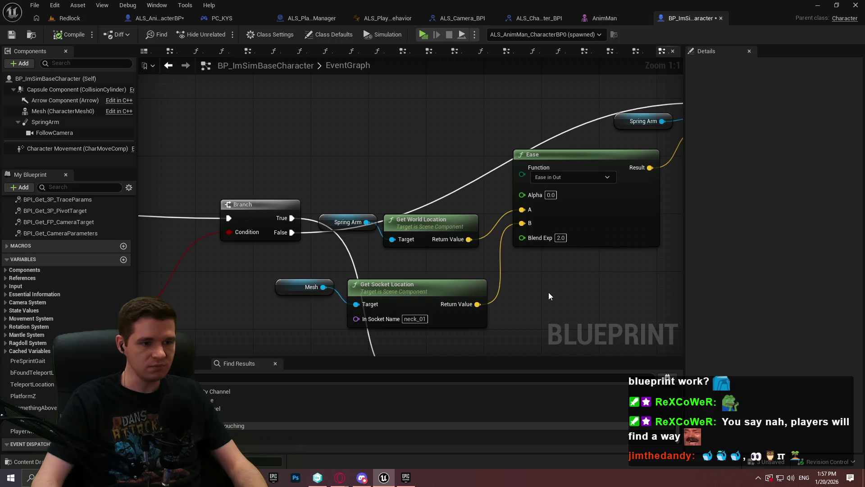
scroll(561, 278, "down", 2)
mouse_move(432, 270)
left_mouse_down()
mouse_move(586, 93)
mouse_move(658, 189)
mouse_move(549, 215)
left_mouse_up()
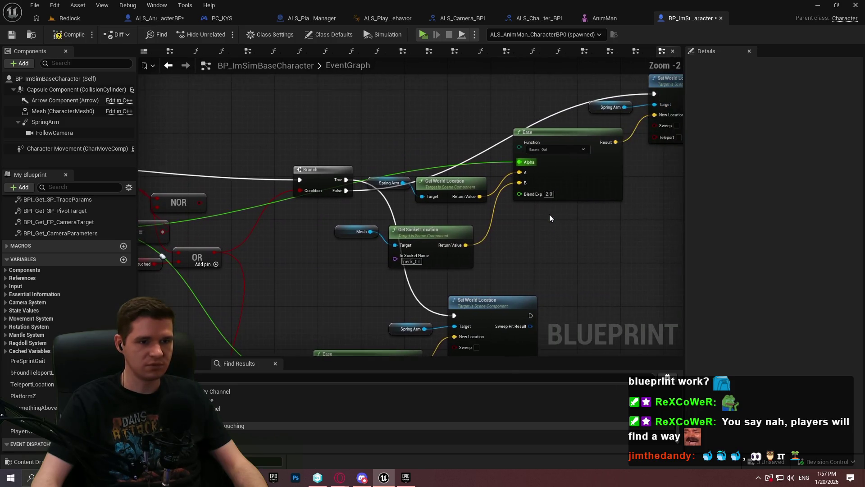
left_click(13, 40)
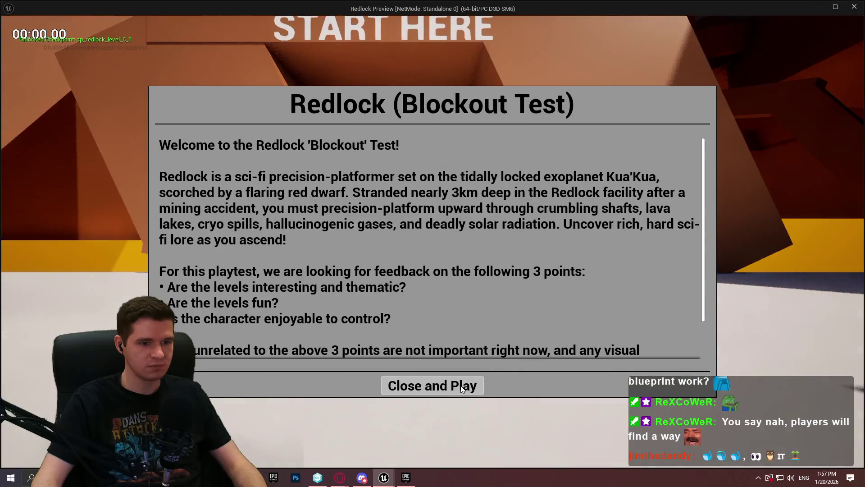
- Start the Redlock playtest, run the character forward, then end the preview
left_click(433, 384)
key("w")
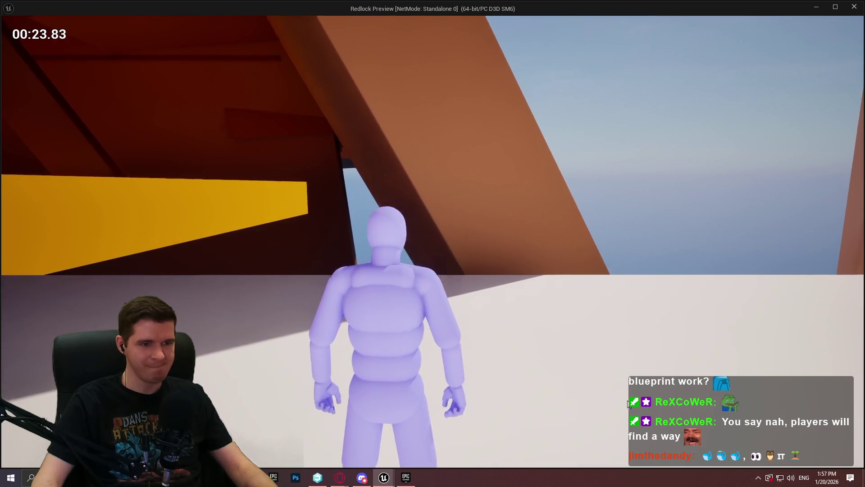
key("Escape")
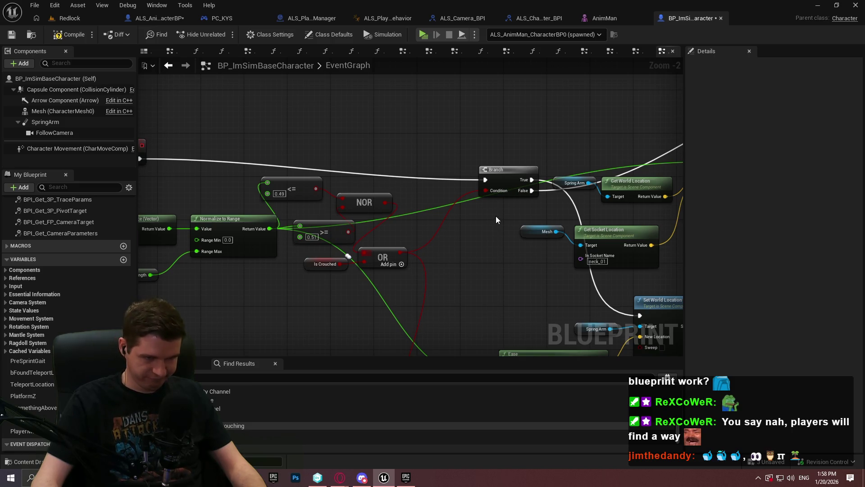
- Add a Branch before the original one and an OR combining the <= and >= results
left_click(396, 172)
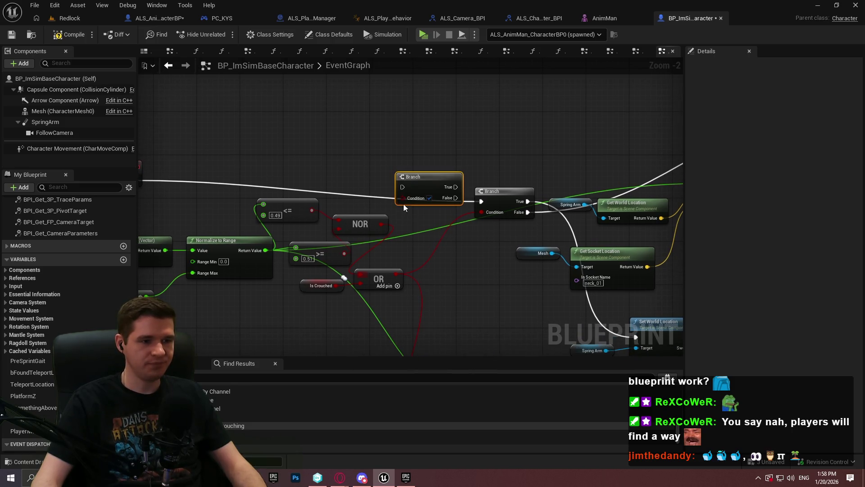
mouse_move(402, 186)
left_mouse_down()
mouse_move(215, 193)
mouse_move(285, 182)
left_mouse_up()
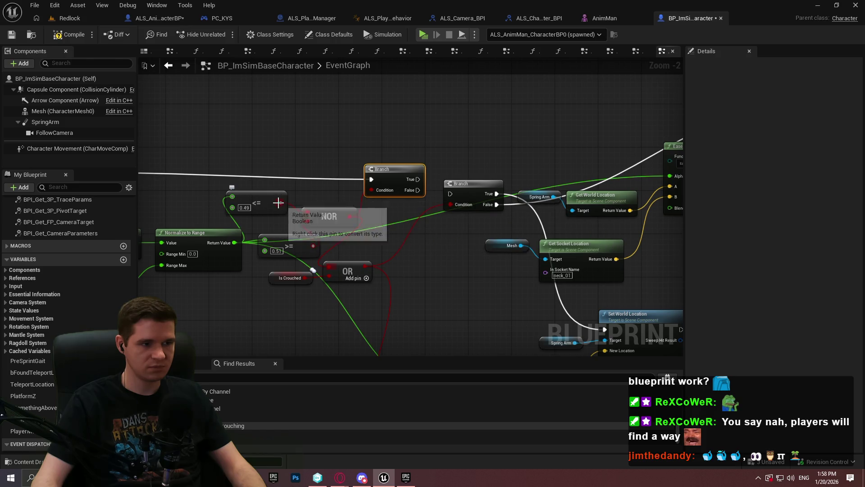
mouse_move(278, 201)
left_mouse_down()
mouse_move(430, 251)
mouse_move(379, 237)
left_mouse_up()
type("or")
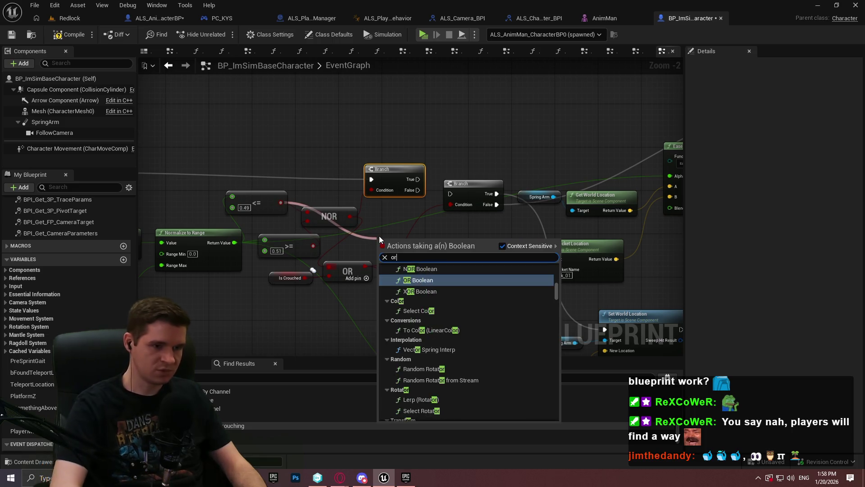
key("Return")
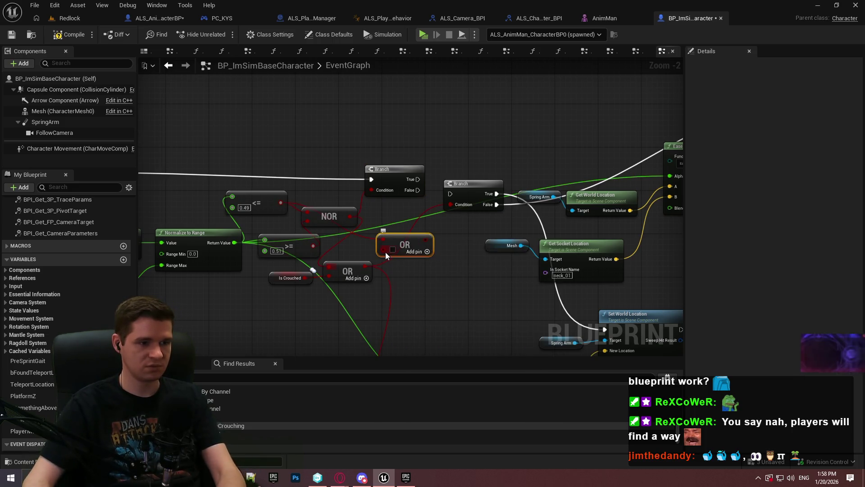
mouse_move(313, 246)
left_mouse_down()
mouse_move(383, 249)
mouse_move(382, 193)
mouse_move(351, 219)
mouse_move(313, 158)
mouse_move(322, 116)
mouse_move(330, 122)
left_mouse_up()
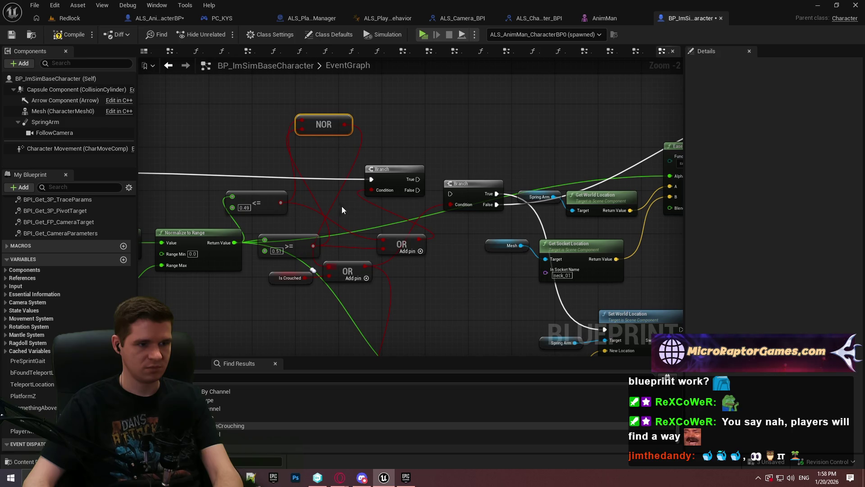
left_click_drag(394, 238, 329, 207)
- Chain the new Branch's True output into the original Branch and start a playtest
left_click(393, 220)
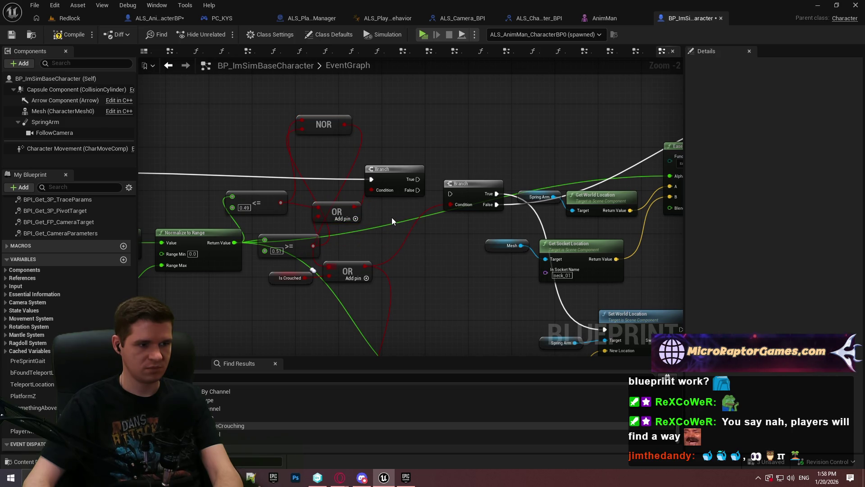
left_click_drag(417, 179, 453, 194)
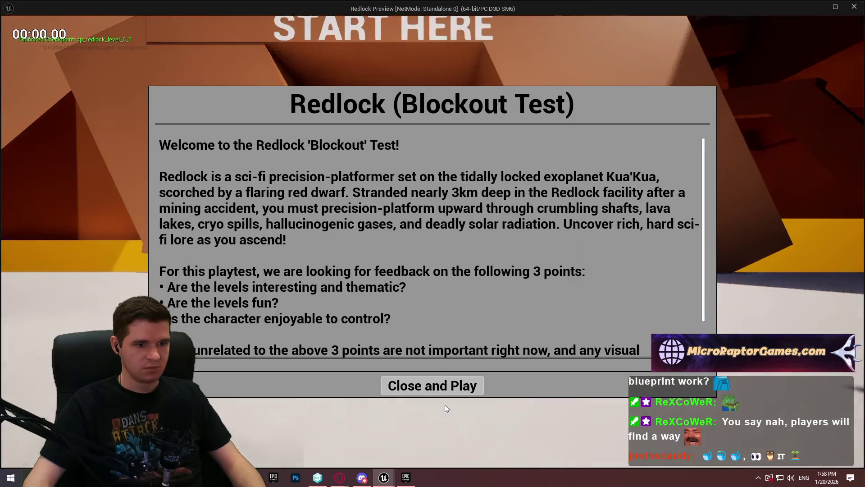
left_click(451, 401)
- Run the character back and forth in the Redlock preview, then switch back to the Blueprint Editor
key("w")
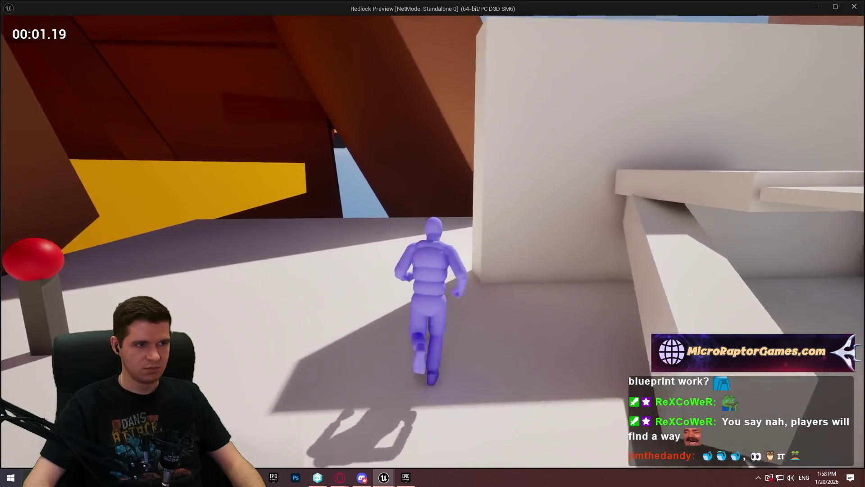
key("s")
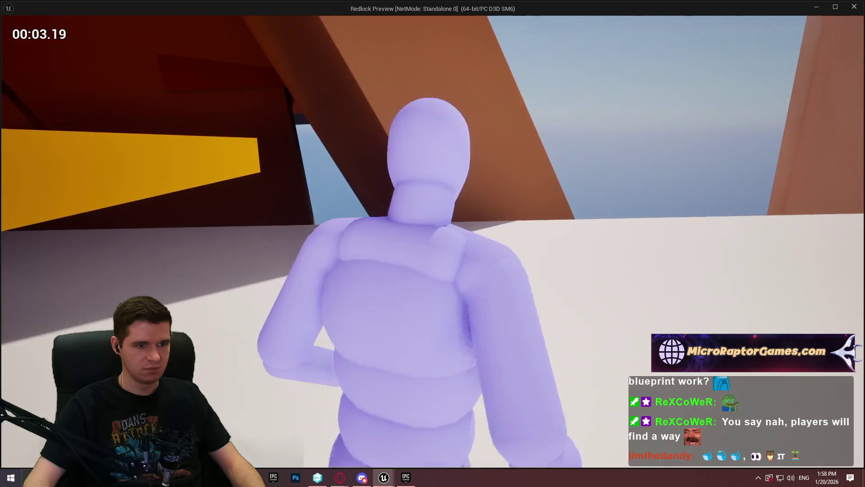
key("w")
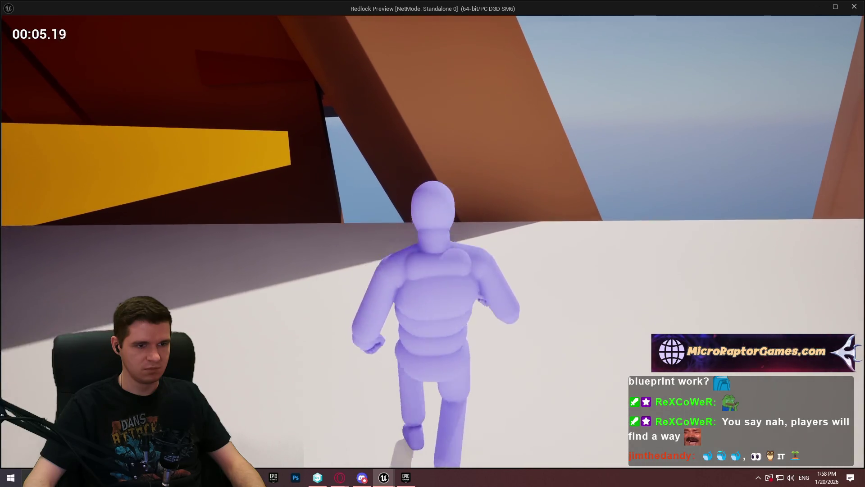
key("s")
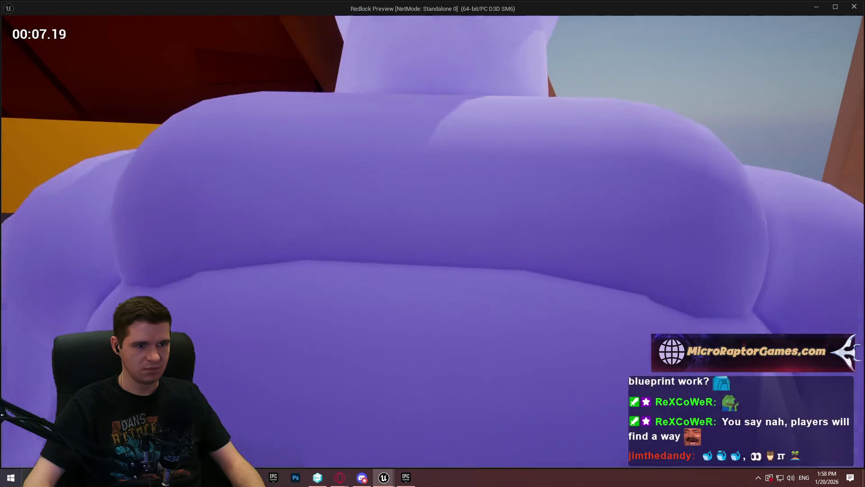
key("w")
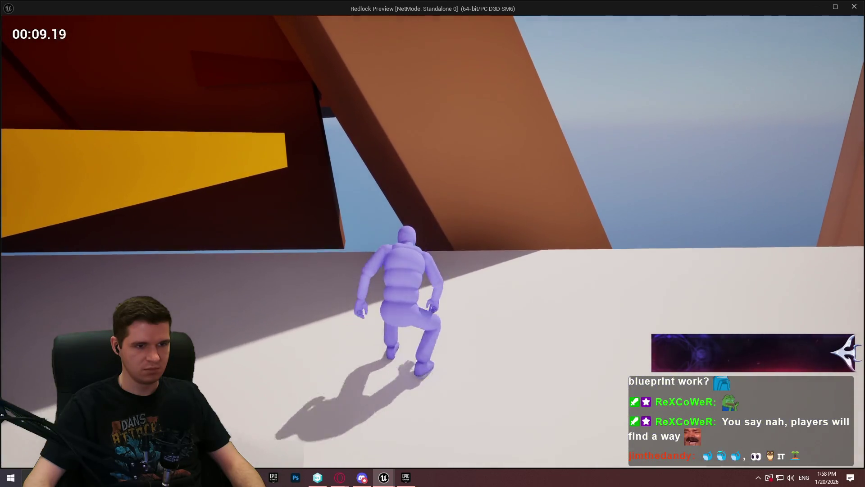
key("s")
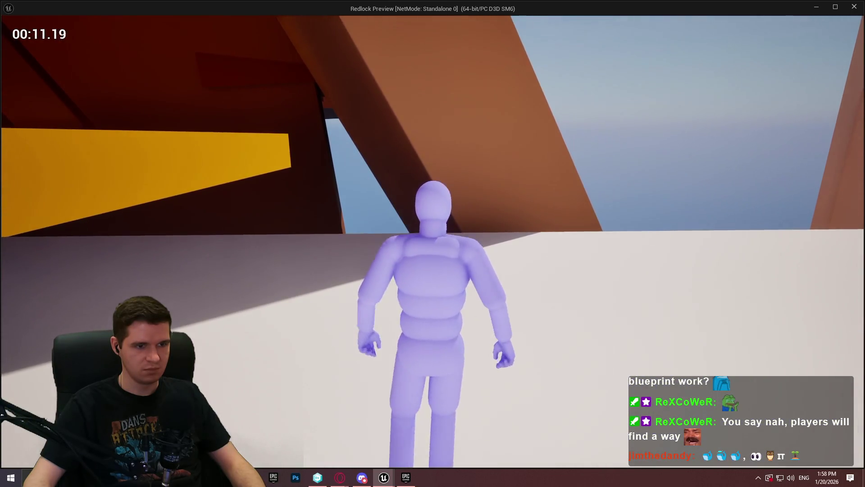
key("super")
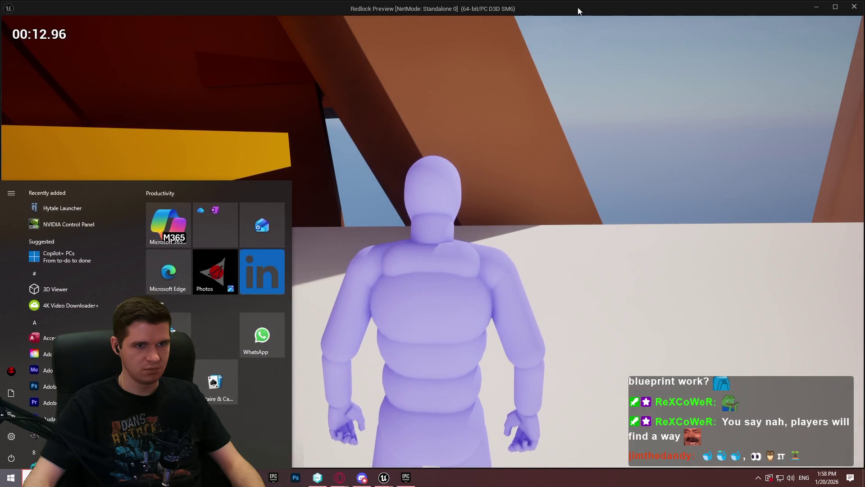
key("alt+Tab")
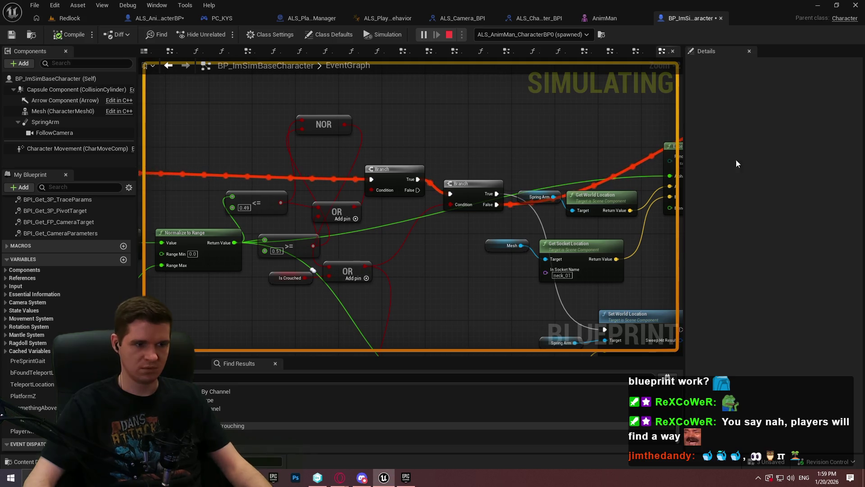
- Stop the running simulation and launch a new Redlock preview in a separate window
key("Escape")
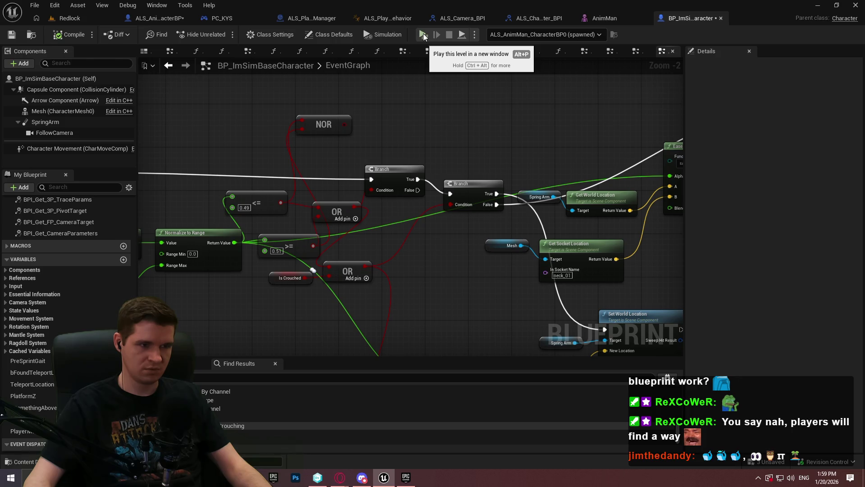
left_click(424, 36)
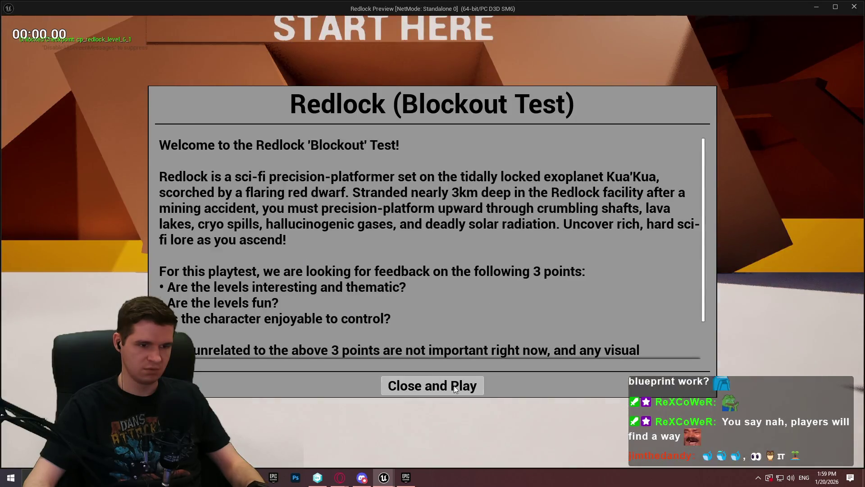
- Start the Redlock playtest and walk the character back and forth with W and S
left_click(453, 385)
key("w")
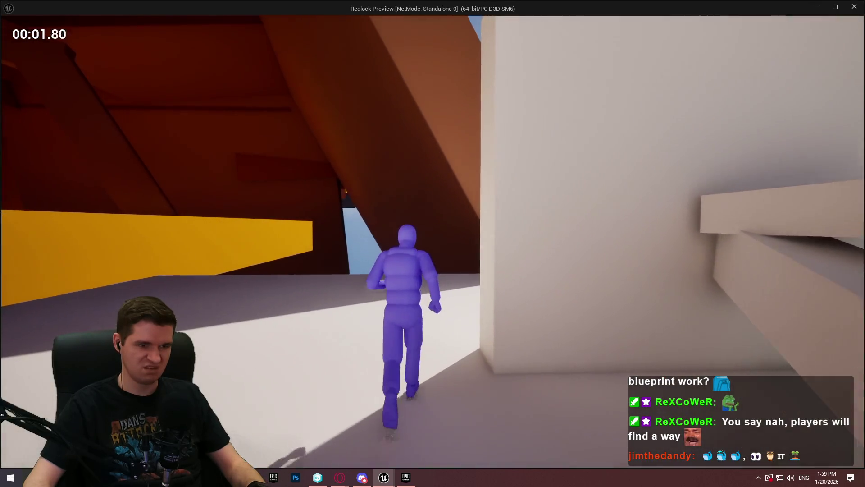
key("s")
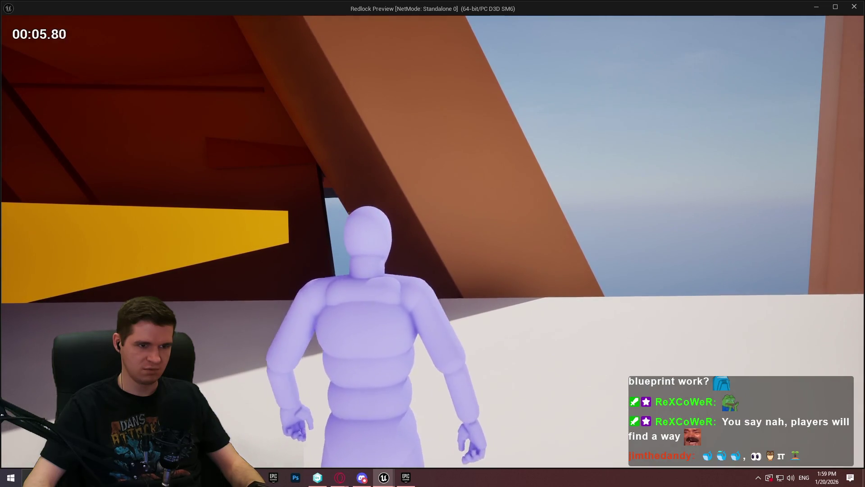
key("w")
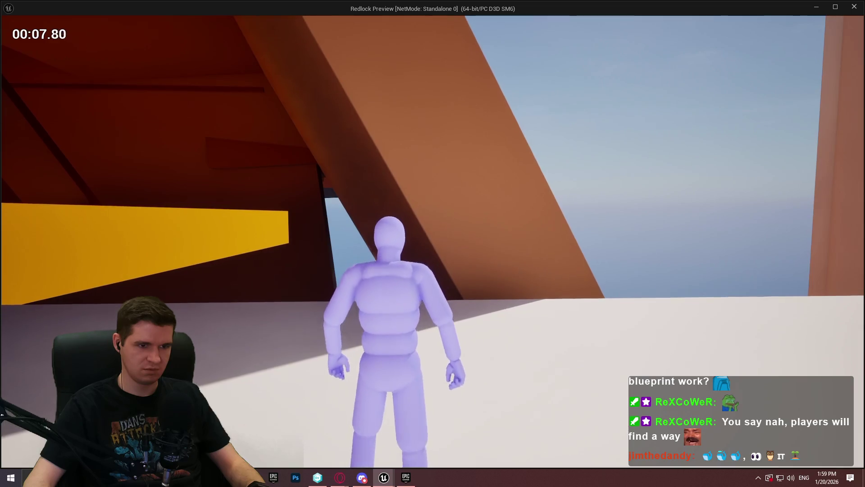
key("w")
key("s")
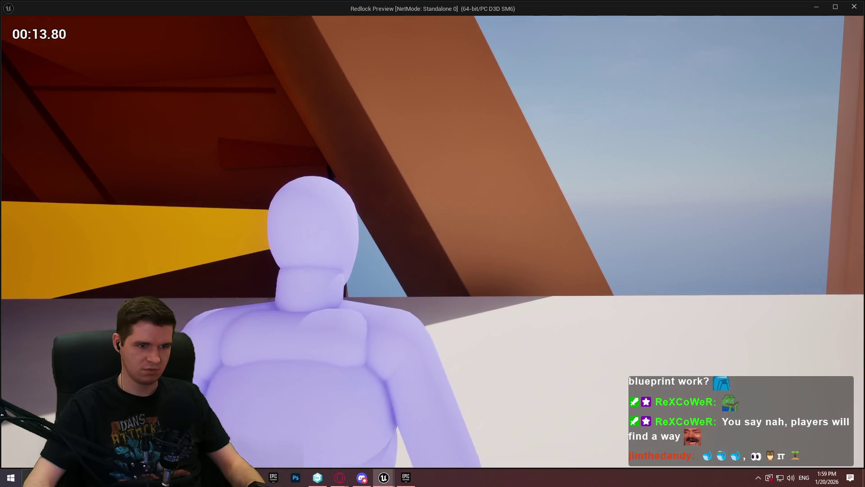
key("w")
key("s")
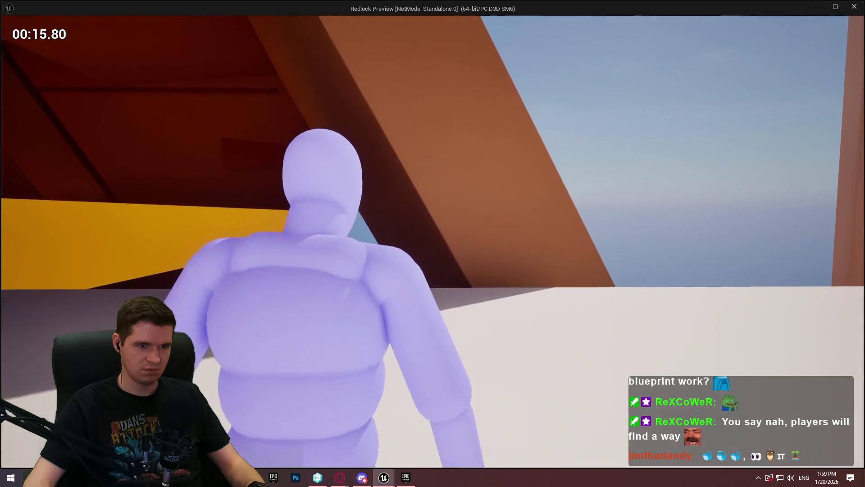
key("w")
key("w")
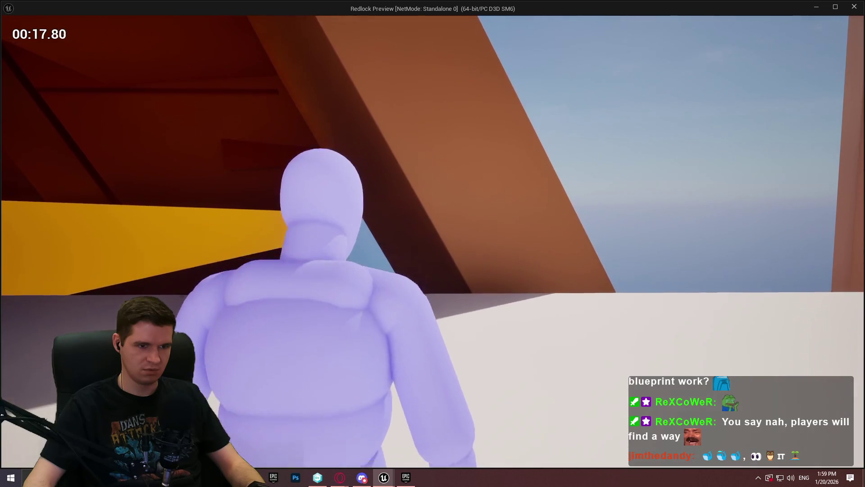
- Toggle crouch with C several times while walking, then return to the Blueprint editor
key("w")
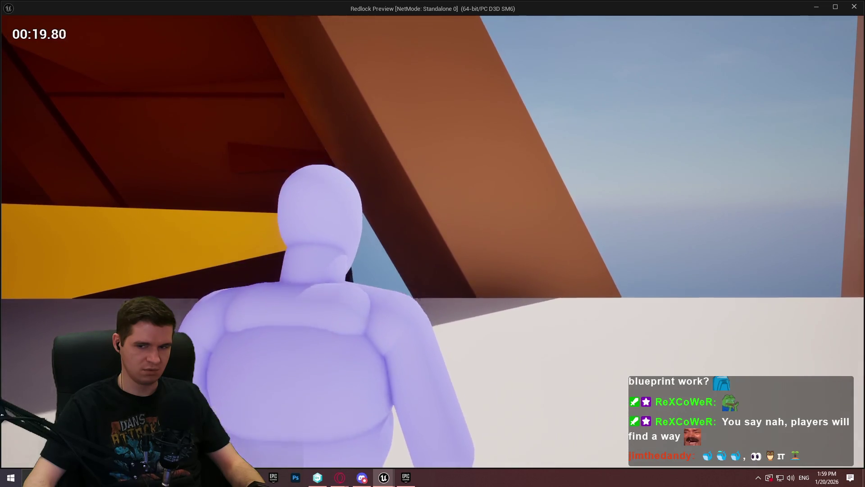
key("c")
key("w")
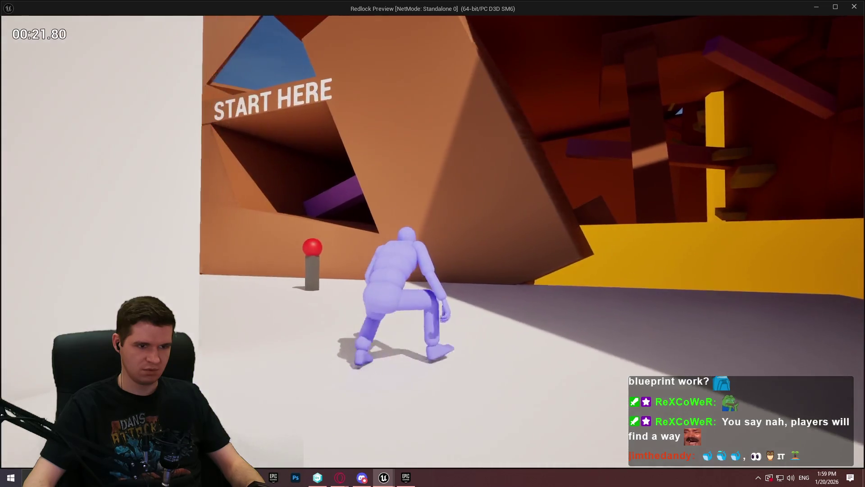
key("c")
key("c")
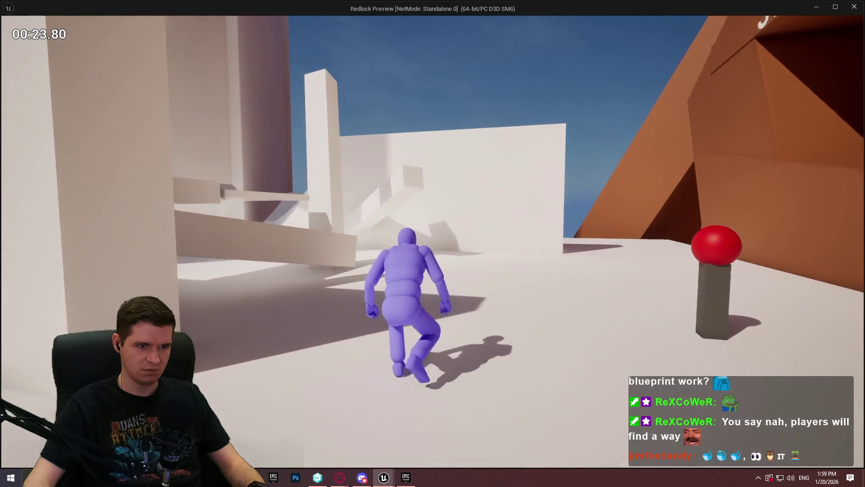
key("c")
key("c")
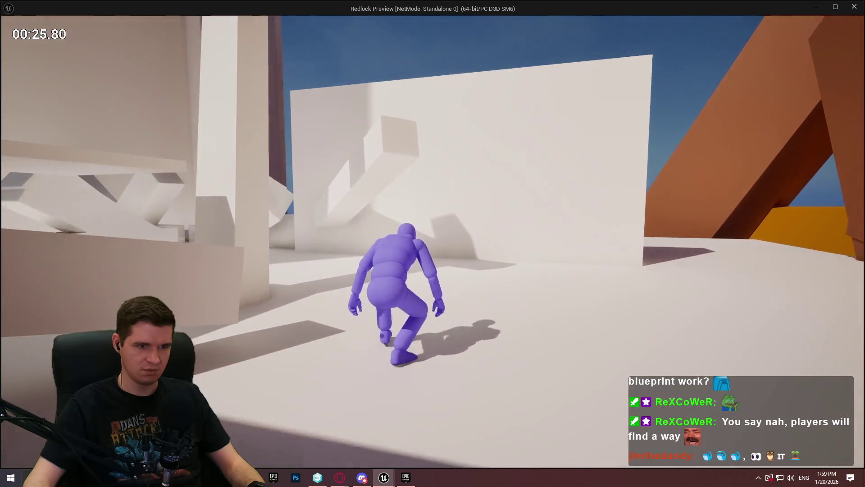
key("c")
key("w")
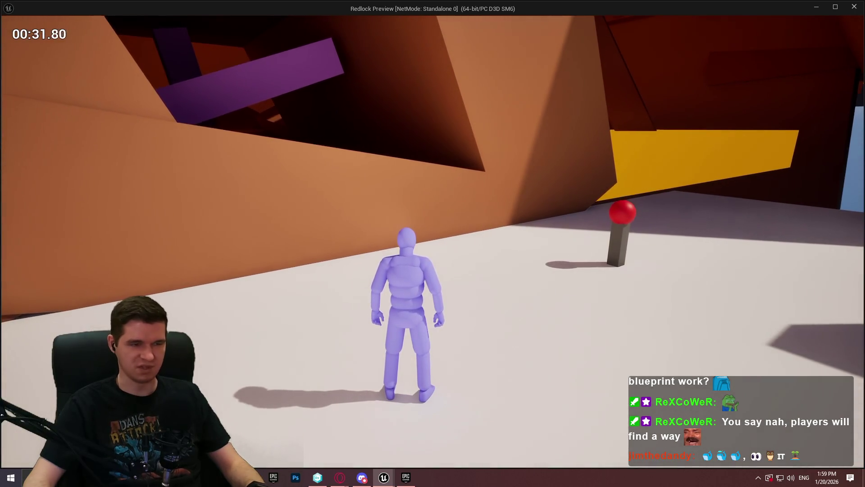
key("super")
key("alt+Tab")
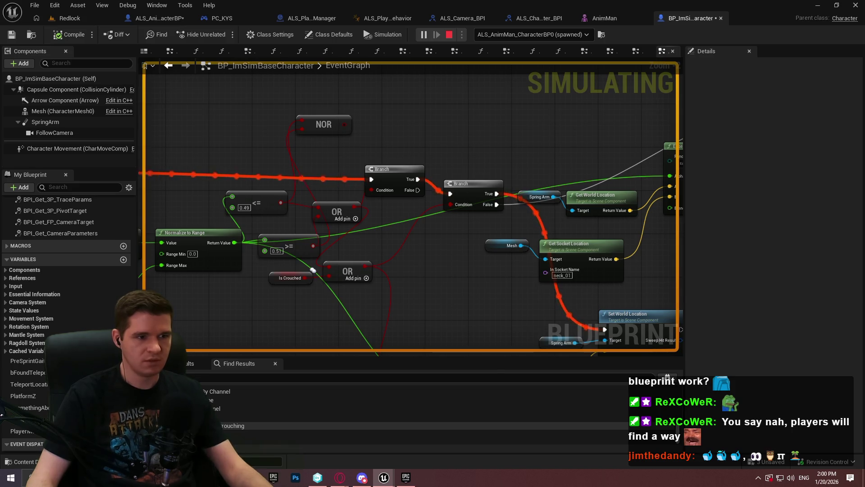
- End the simulation with Esc and begin a new wire from Is Crouched
key("Escape")
mouse_move(306, 276)
left_mouse_down()
mouse_move(457, 204)
mouse_move(467, 249)
mouse_move(455, 257)
left_mouse_up()
- Cancel the pending wire and rearrange the OR, >=, <= 0.49 and Is Crouched nodes
key("Escape")
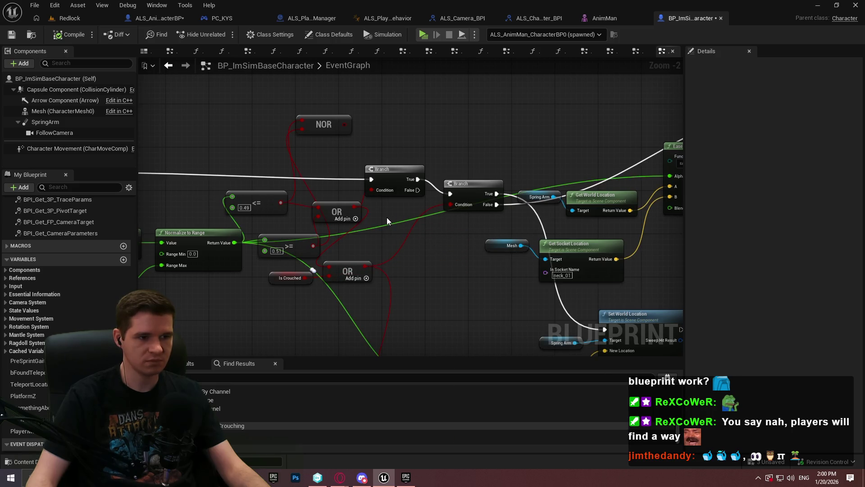
left_click_drag(368, 212, 404, 195)
scroll(404, 195, "up", 2)
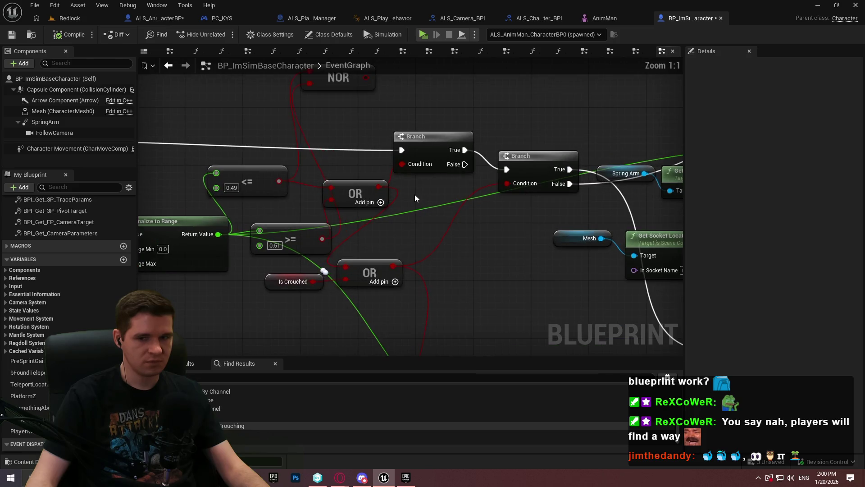
left_click_drag(357, 271, 499, 320)
left_click_drag(407, 245, 614, 246)
left_click_drag(485, 233, 493, 261)
mouse_move(455, 180)
left_mouse_down()
mouse_move(512, 237)
mouse_move(506, 231)
left_mouse_up()
left_click_drag(499, 280, 586, 323)
left_click_drag(613, 282, 413, 261)
left_click_drag(357, 177, 393, 226)
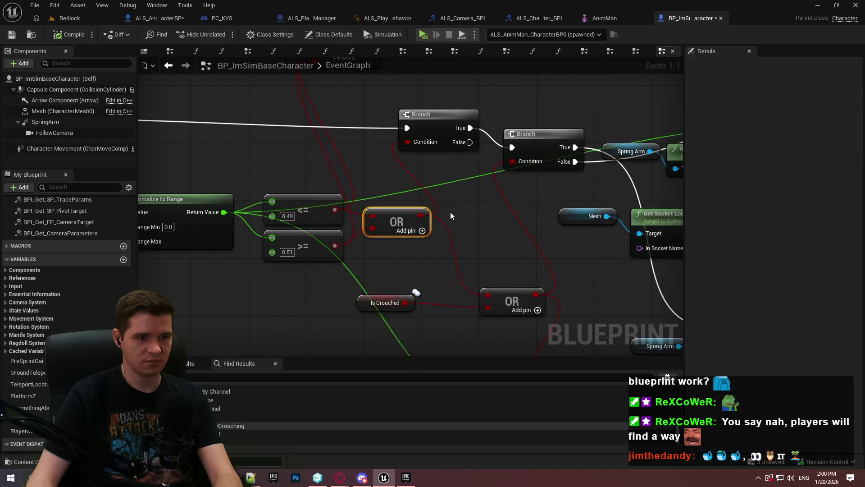
left_click(486, 223)
scroll(486, 223, "down", 2)
left_click_drag(477, 217, 482, 230)
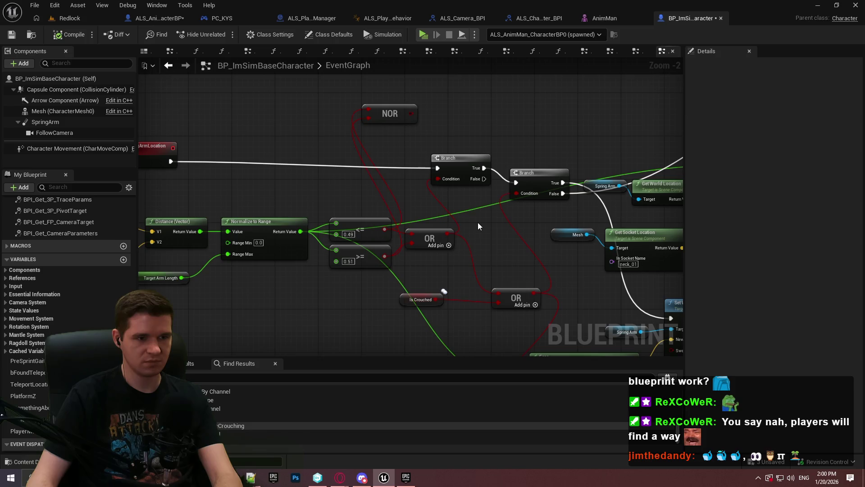
- Wire Ease B to the upper Get Socket Location and delete the duplicate socket and Select Vector nodes
mouse_move(483, 179)
left_mouse_down()
mouse_move(609, 135)
mouse_move(677, 134)
mouse_move(585, 93)
mouse_move(615, 98)
mouse_move(243, 117)
mouse_move(507, 140)
left_mouse_up()
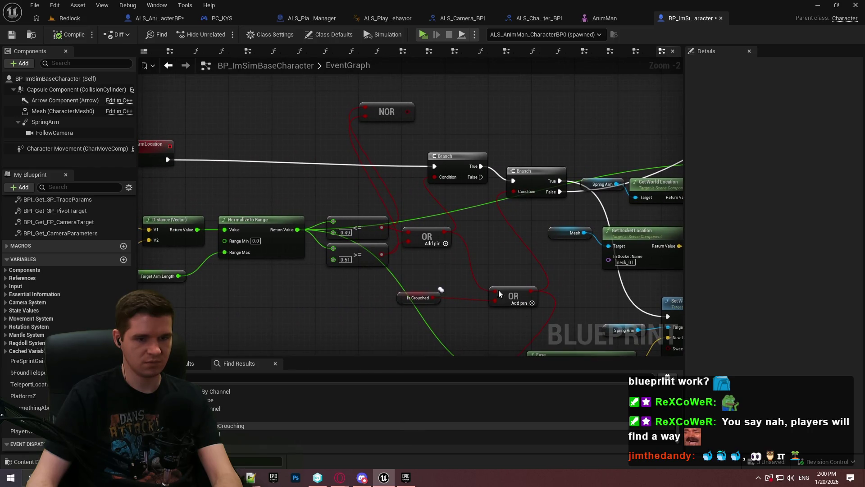
left_click(513, 296)
key("Delete")
key("ctrl+z")
mouse_move(468, 259)
left_mouse_down()
mouse_move(442, 290)
mouse_move(454, 221)
mouse_move(481, 176)
left_mouse_up()
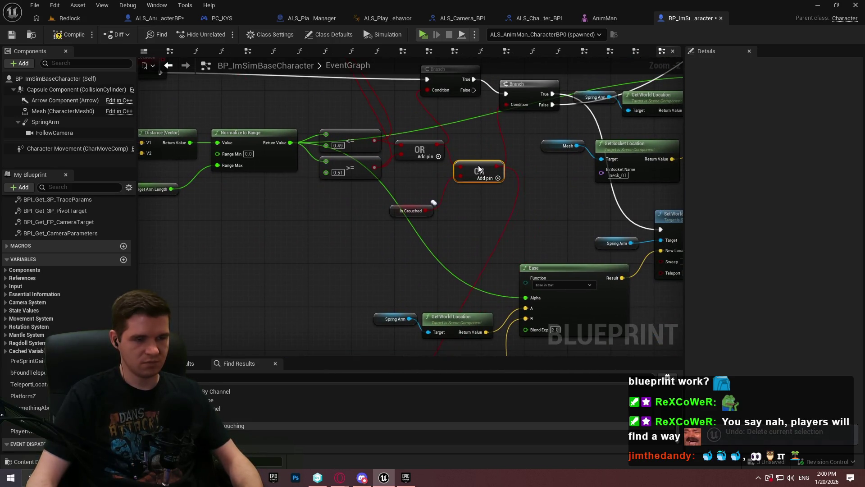
left_click_drag(466, 214, 408, 150)
mouse_move(356, 207)
left_mouse_down()
mouse_move(483, 142)
mouse_move(497, 161)
mouse_move(375, 192)
mouse_move(361, 206)
left_mouse_up()
mouse_move(476, 297)
left_mouse_down()
mouse_move(285, 238)
mouse_move(216, 234)
left_mouse_up()
key("Delete")
- Shift Mesh and Get Socket Location right, and regroup NOR and OR beside Is Crouched
mouse_move(431, 241)
left_mouse_down()
mouse_move(447, 305)
mouse_move(236, 255)
left_mouse_up()
mouse_move(344, 264)
left_mouse_down()
mouse_move(431, 259)
mouse_move(426, 223)
left_mouse_up()
mouse_move(443, 189)
left_mouse_down()
mouse_move(452, 223)
mouse_move(366, 123)
mouse_move(455, 258)
mouse_move(402, 209)
mouse_move(410, 212)
left_mouse_up()
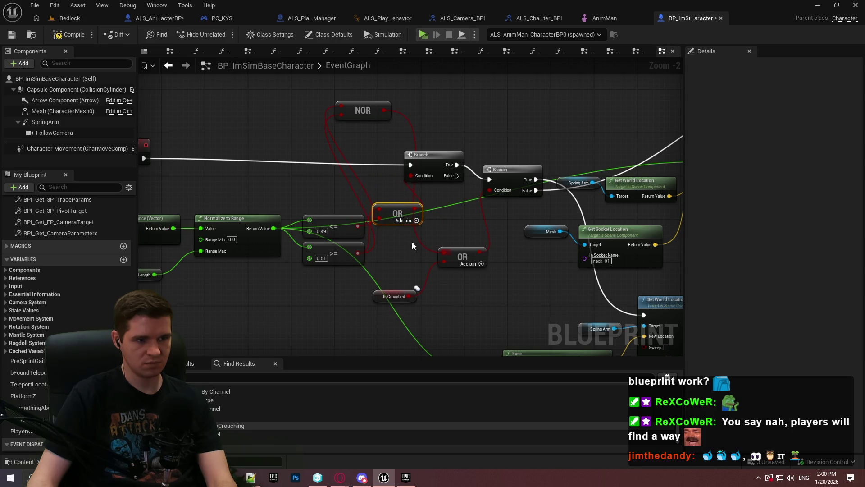
left_click_drag(362, 111, 412, 272)
left_click_drag(463, 257, 468, 290)
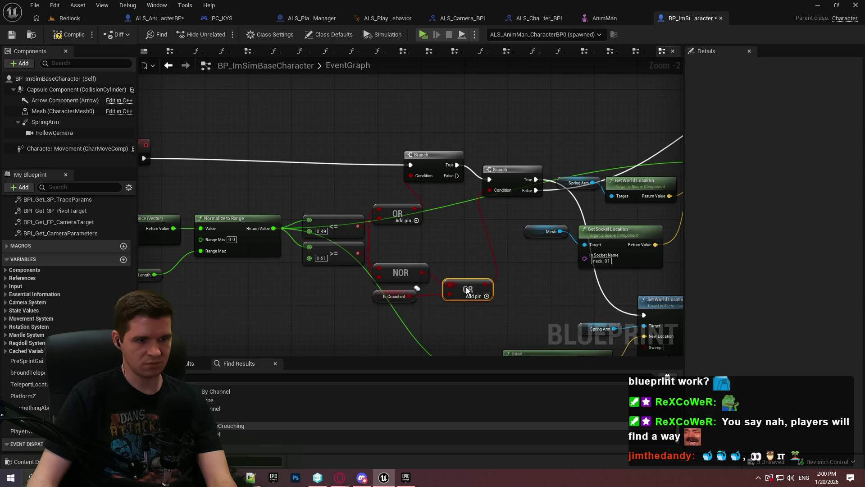
mouse_move(482, 239)
left_mouse_down()
mouse_move(467, 217)
mouse_move(377, 226)
left_mouse_up()
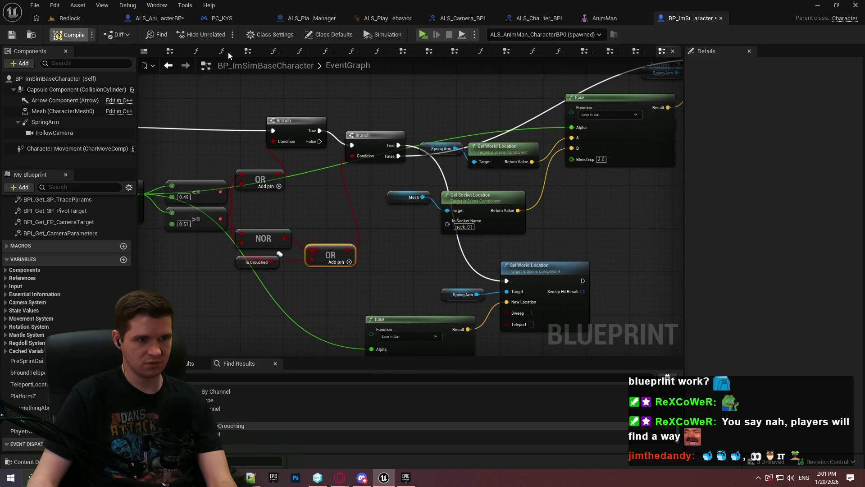
left_click(422, 36)
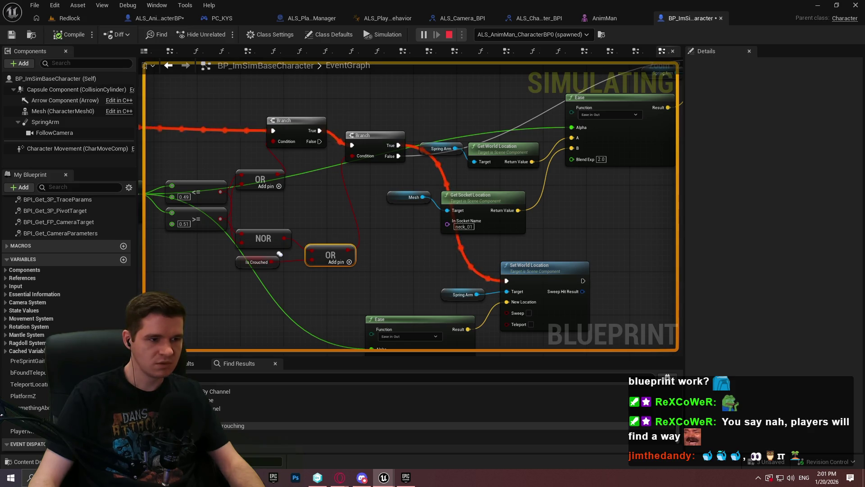
key("Escape")
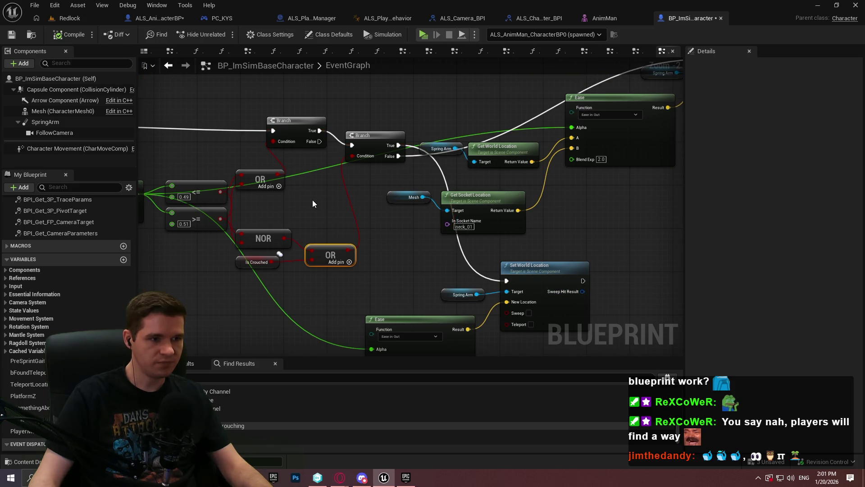
mouse_move(296, 212)
left_mouse_down()
mouse_move(429, 221)
mouse_move(344, 208)
left_mouse_up()
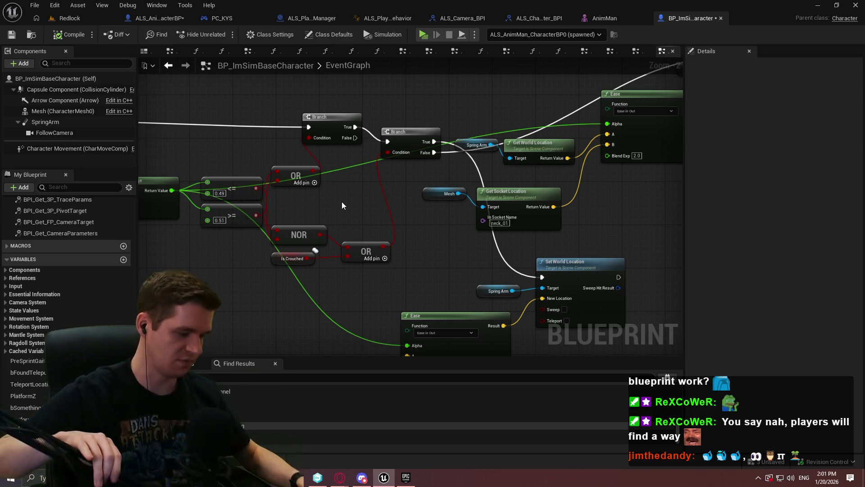
left_click(329, 70)
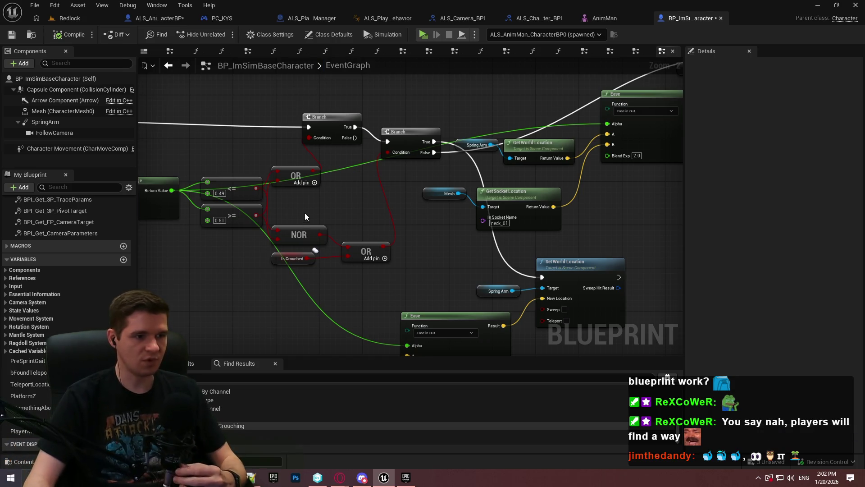
left_click_drag(301, 179, 322, 185)
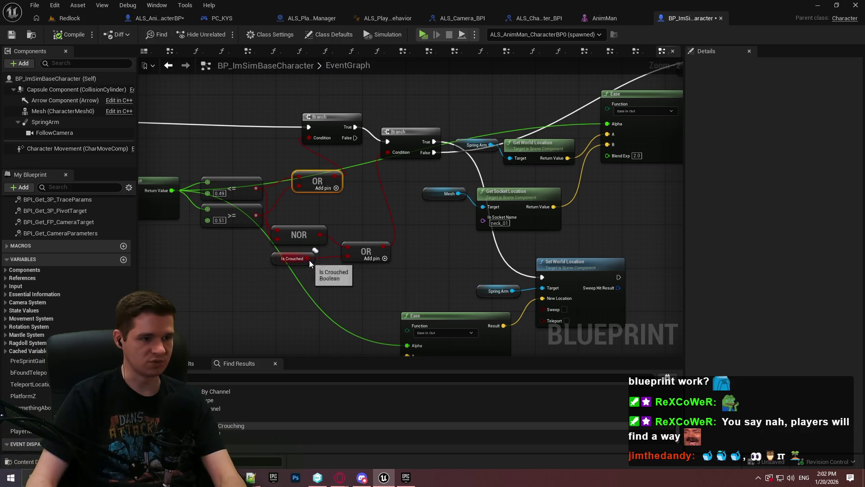
- Connect Is Crouched to the upper OR's second input and tidy the NOR, Branch and OR nodes
right_click(299, 183)
key("Escape")
left_click_drag(309, 258, 301, 190)
mouse_move(315, 255)
left_mouse_down()
mouse_move(248, 250)
mouse_move(248, 265)
left_mouse_up()
mouse_move(296, 228)
left_mouse_down()
mouse_move(308, 228)
mouse_move(318, 207)
left_mouse_up()
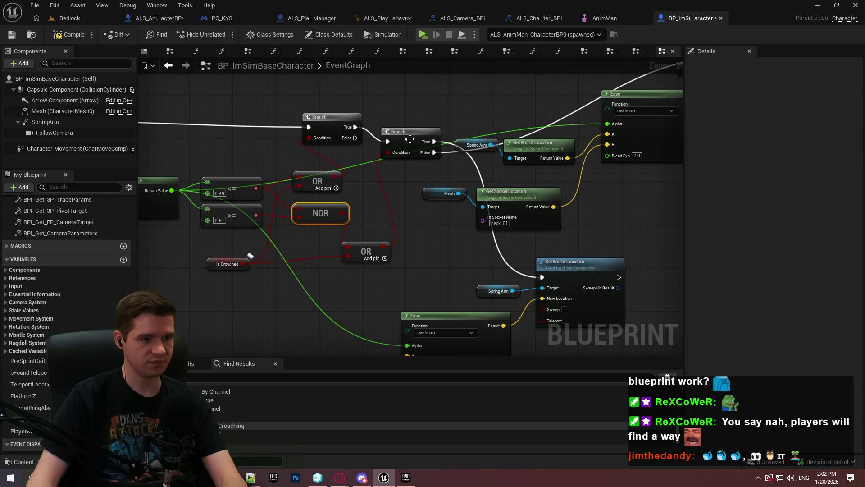
left_click_drag(409, 139, 410, 122)
mouse_move(365, 252)
left_mouse_down()
mouse_move(391, 208)
mouse_move(381, 230)
left_mouse_up()
left_click_drag(248, 263, 263, 242)
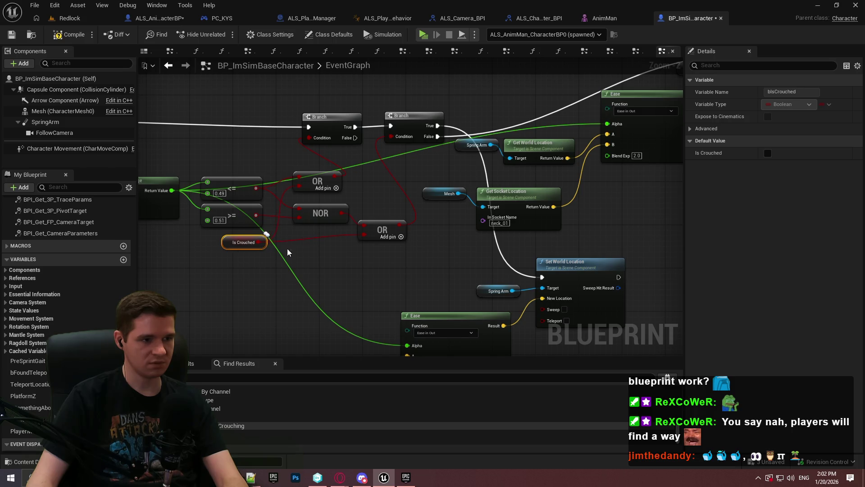
- Delete the lower OR node and start a new play test
left_click(382, 232)
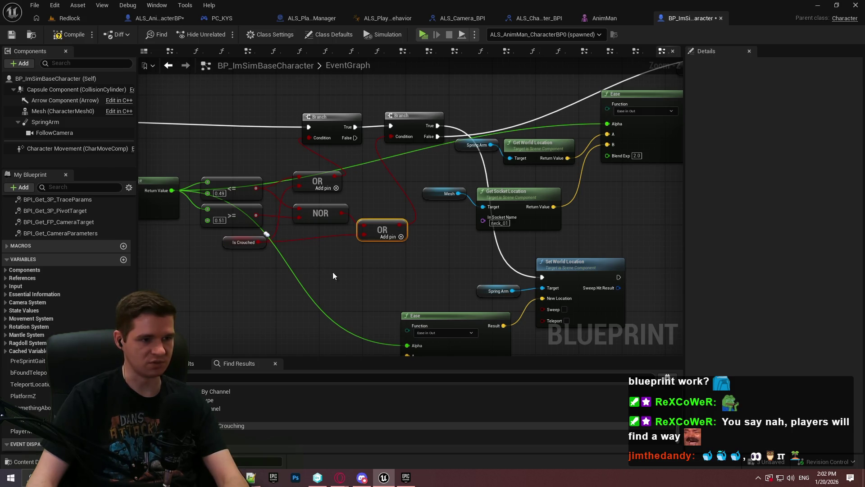
key("Delete")
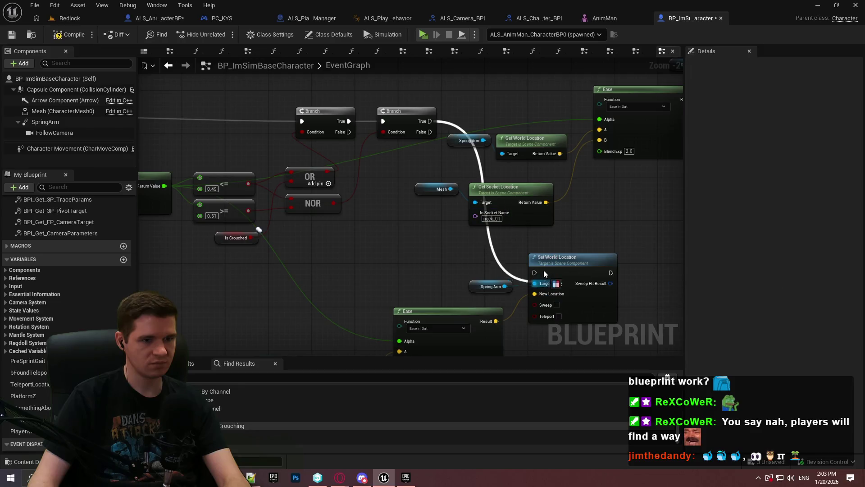
mouse_move(539, 274)
left_mouse_down()
mouse_move(426, 134)
mouse_move(640, 67)
mouse_move(644, 198)
mouse_move(513, 217)
left_mouse_up()
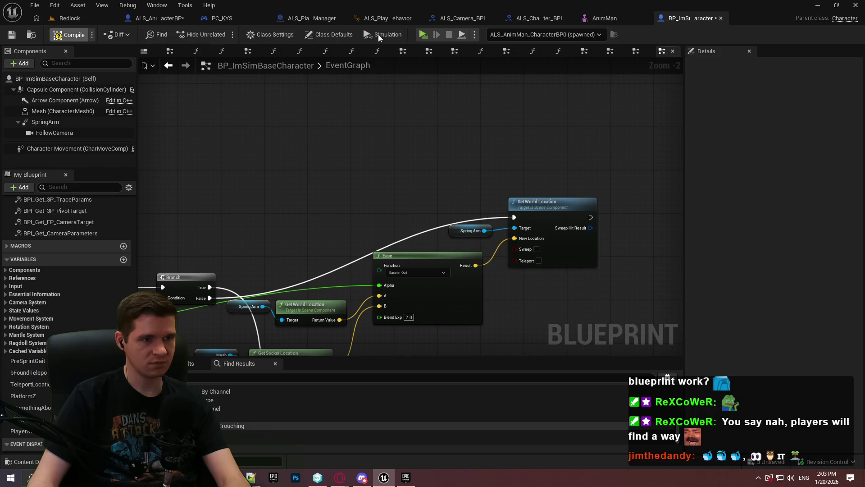
left_click(424, 35)
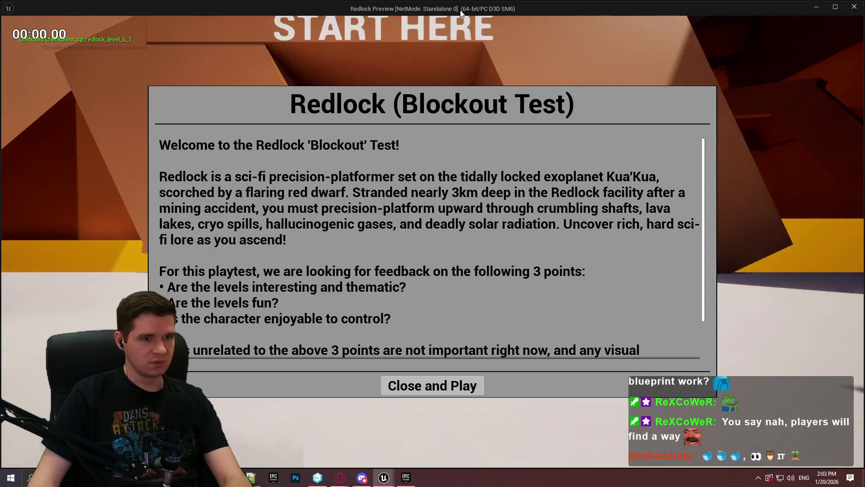
- Stop the simulation and route the second Branch's False output to the lower Set World Location
scroll(458, 218, "down", 1)
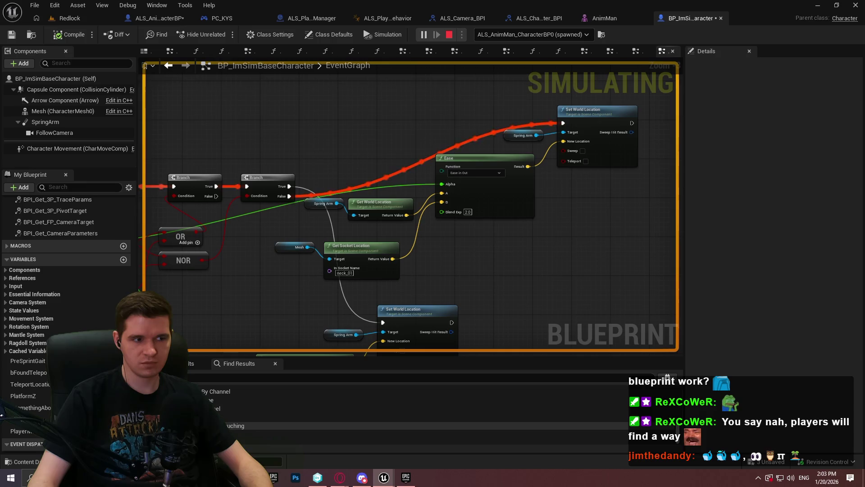
key("Escape")
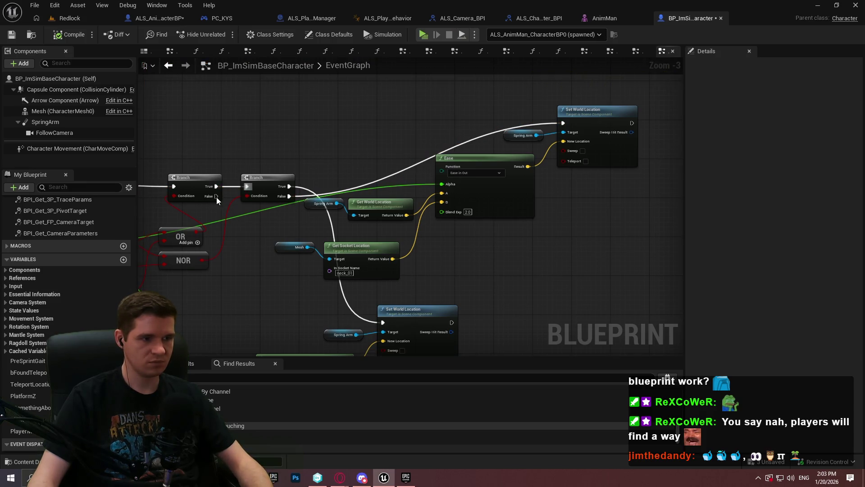
left_click_drag(289, 196, 563, 123)
left_click(290, 196, "alt")
mouse_move(290, 196)
left_mouse_down()
mouse_move(397, 324)
mouse_move(383, 322)
left_mouse_up()
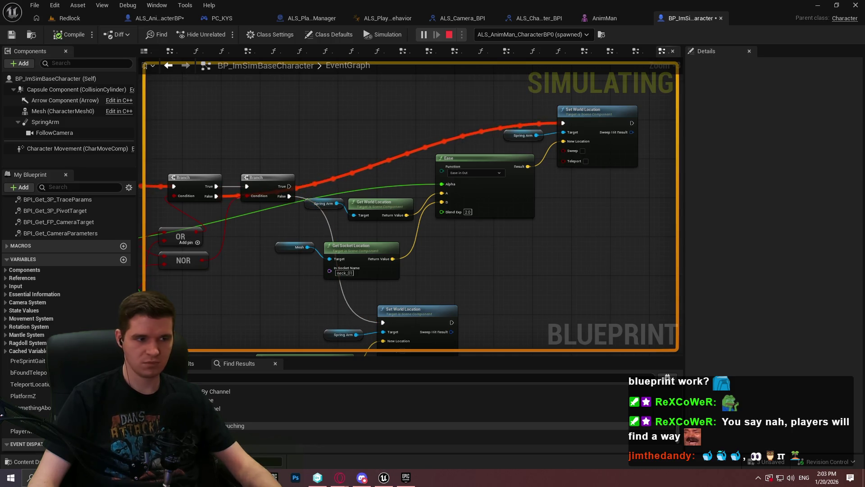
- Stop simulating again, bring the OR/NOR nodes into view and paste a new Branch node
key("Escape")
left_click_drag(359, 151, 516, 166)
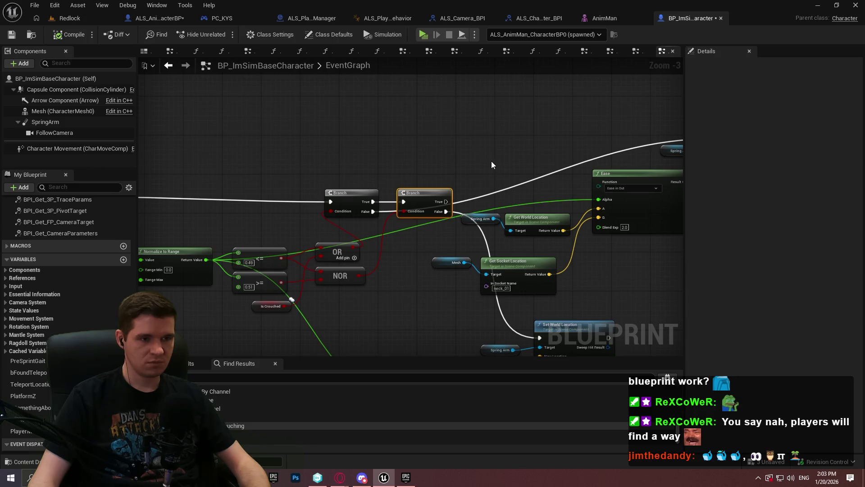
key("ctrl+v")
- Feed NOR into the new Branch's Condition and the middle Branch's True into it, then simulate
left_click_drag(359, 276, 508, 183)
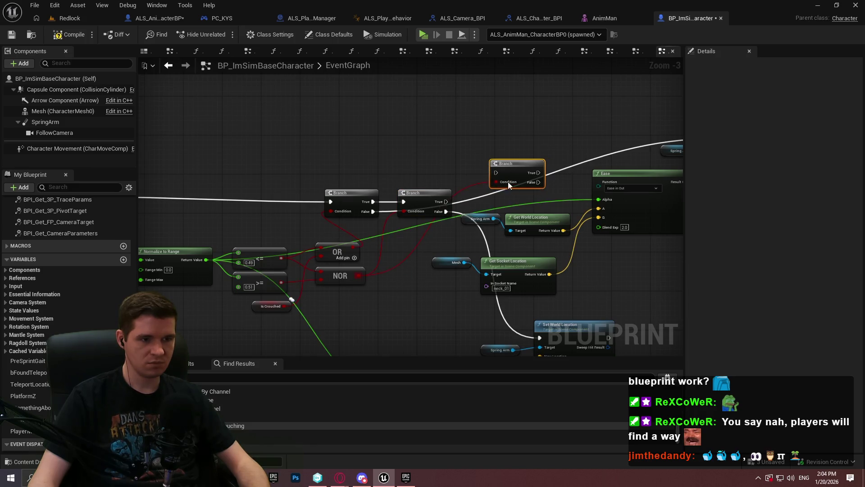
mouse_move(447, 201)
left_mouse_down()
mouse_move(503, 182)
mouse_move(496, 174)
mouse_move(386, 213)
mouse_move(362, 211)
mouse_move(373, 211)
left_mouse_up()
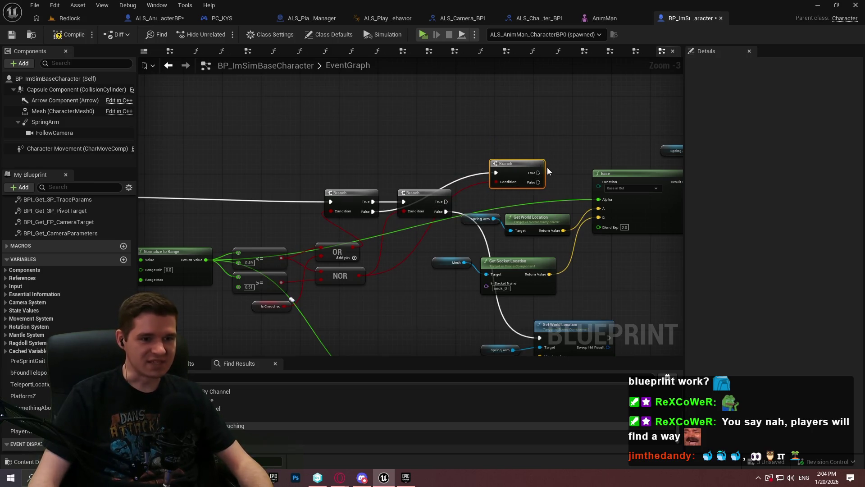
mouse_move(549, 171)
left_mouse_down()
mouse_move(453, 167)
mouse_move(671, 135)
left_mouse_up()
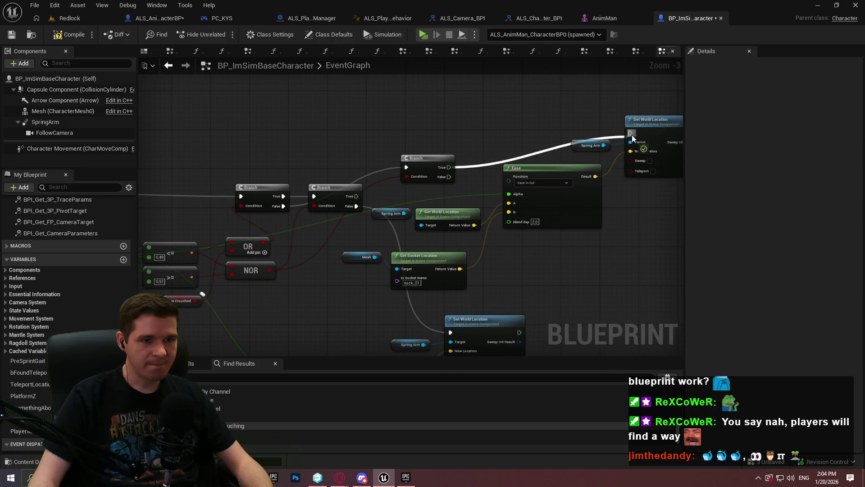
left_click(423, 35)
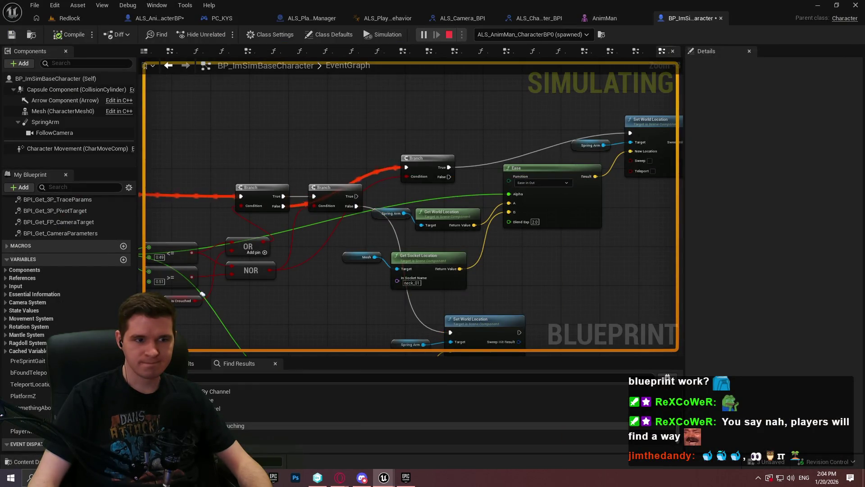
- Link the new Branch's False to the upper Set World Location and launch a standalone playtest
key("Escape")
mouse_move(449, 176)
left_mouse_down()
mouse_move(630, 154)
mouse_move(631, 133)
left_mouse_up()
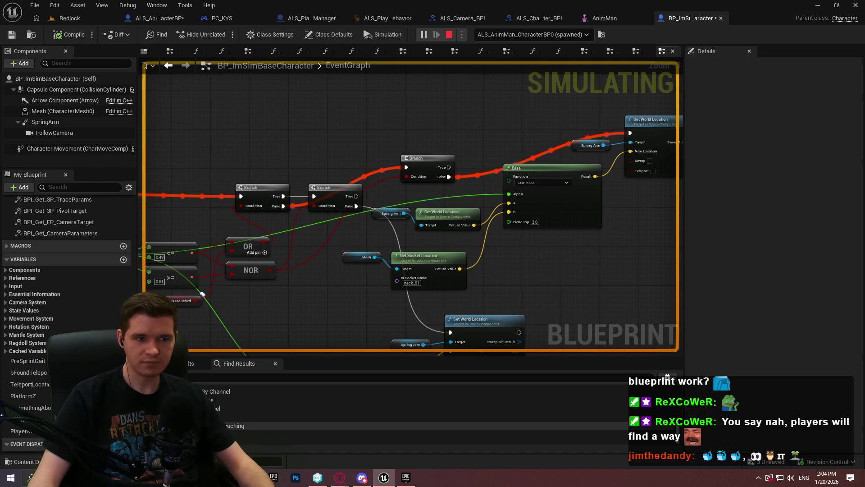
key("Escape")
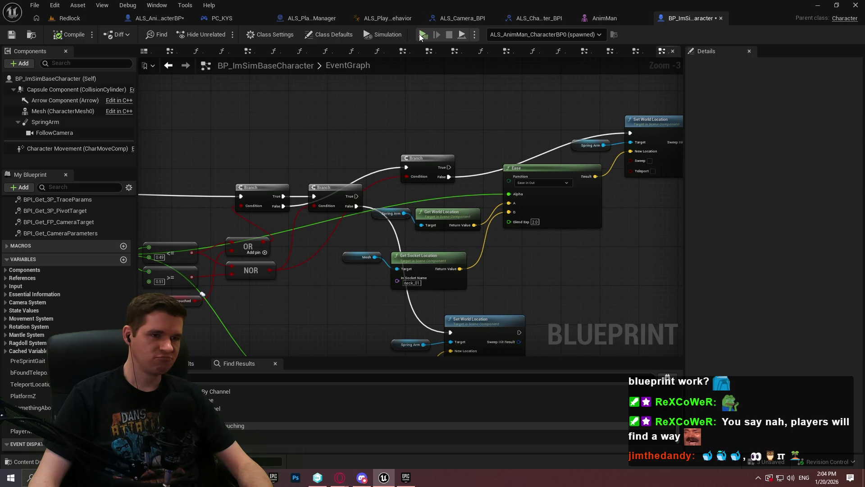
left_click(456, 34)
- Start playing, run to the orange wall, and crouch under the purple beam through the corridor
left_click(432, 384)
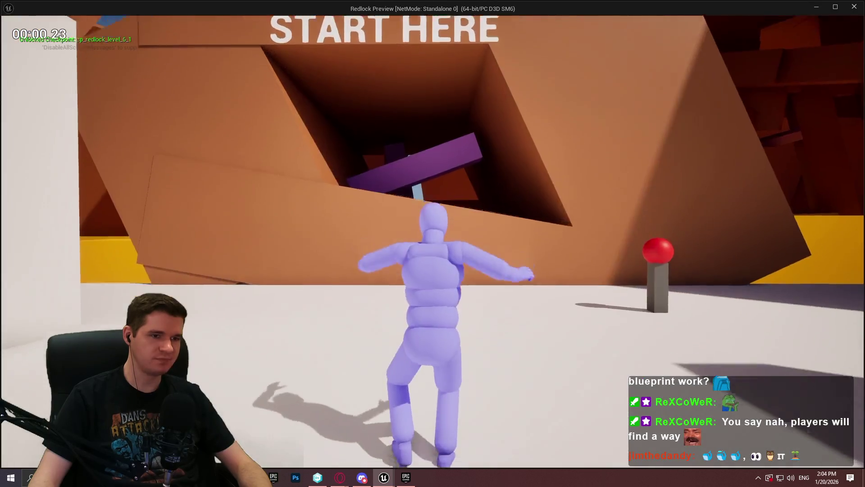
key("w")
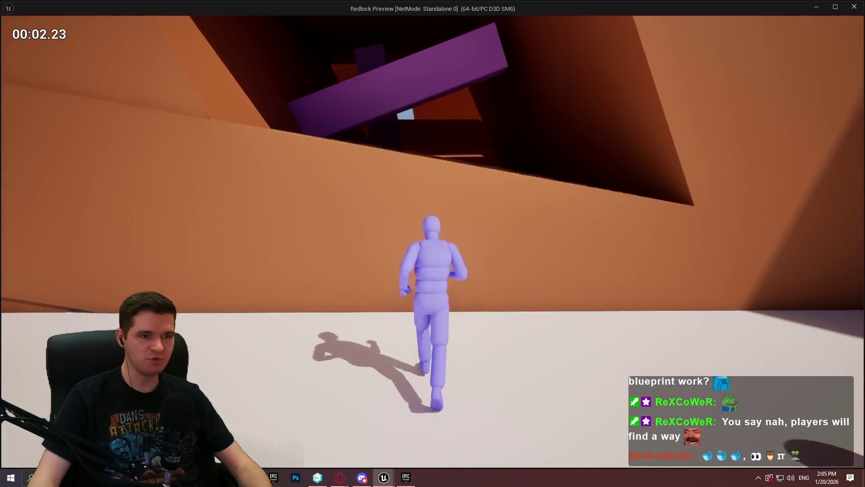
key("w")
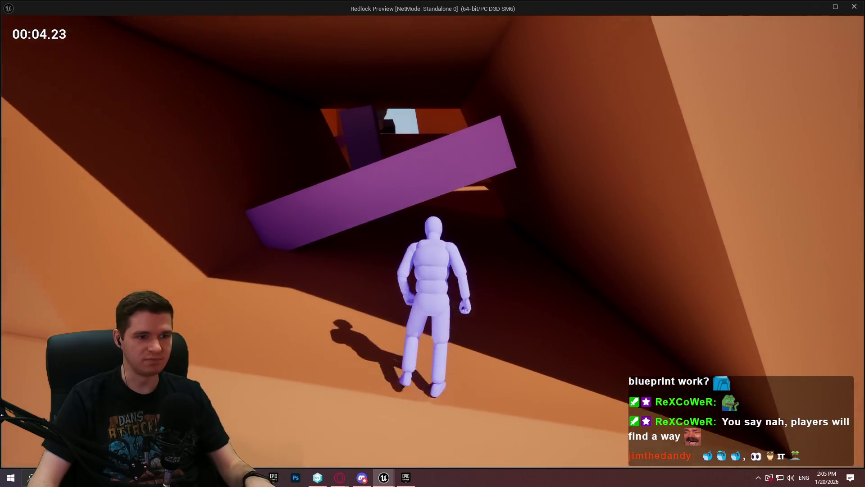
key("ctrl")
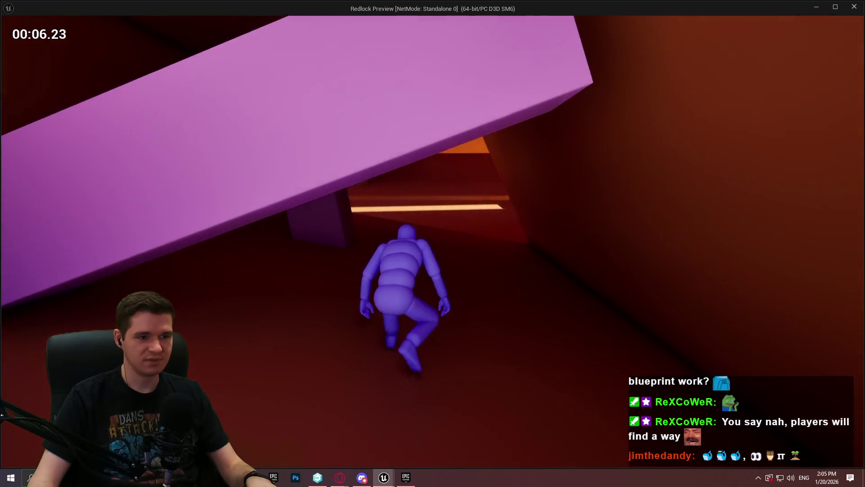
key("w")
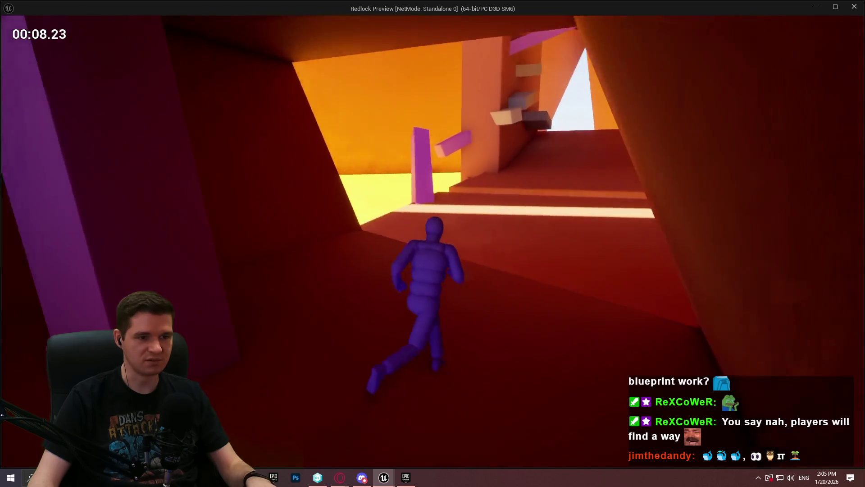
key("w")
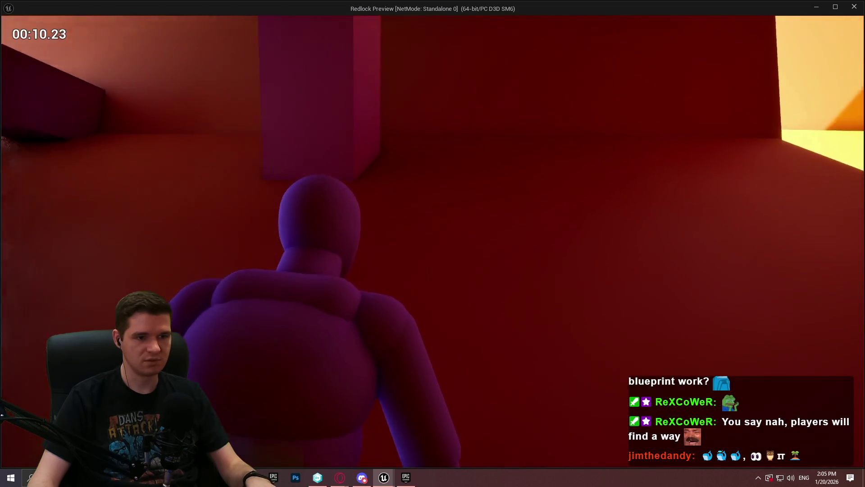
key("w")
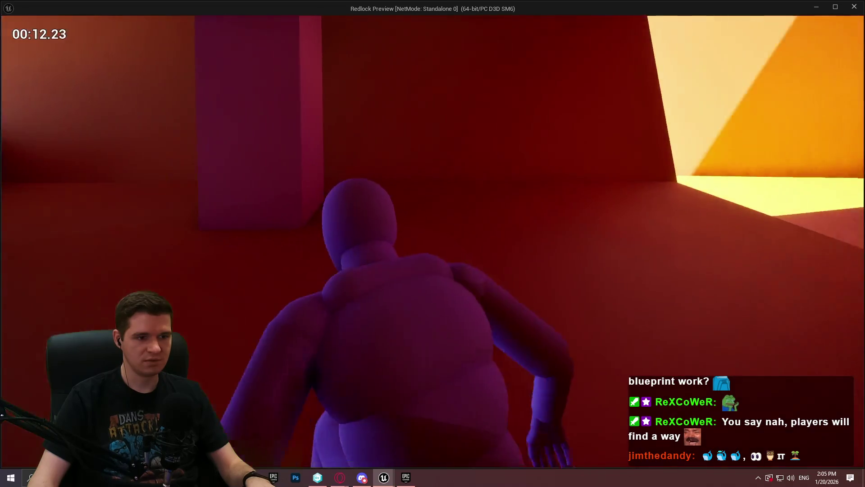
key("w")
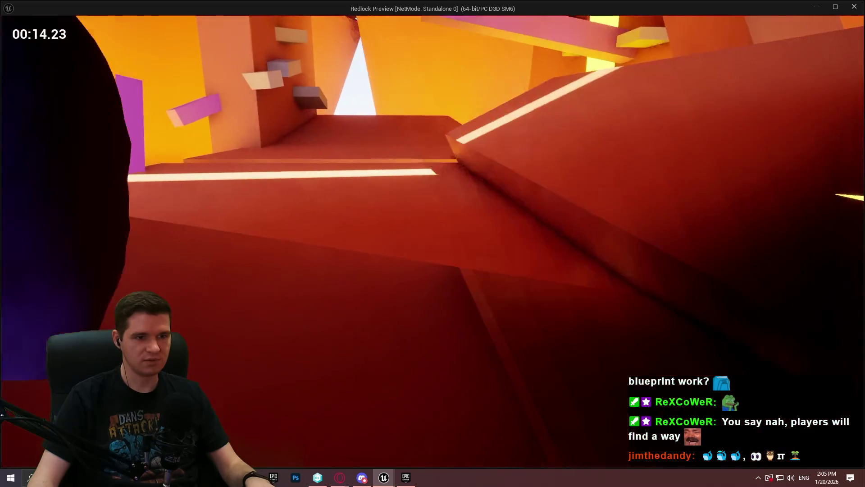
key("w")
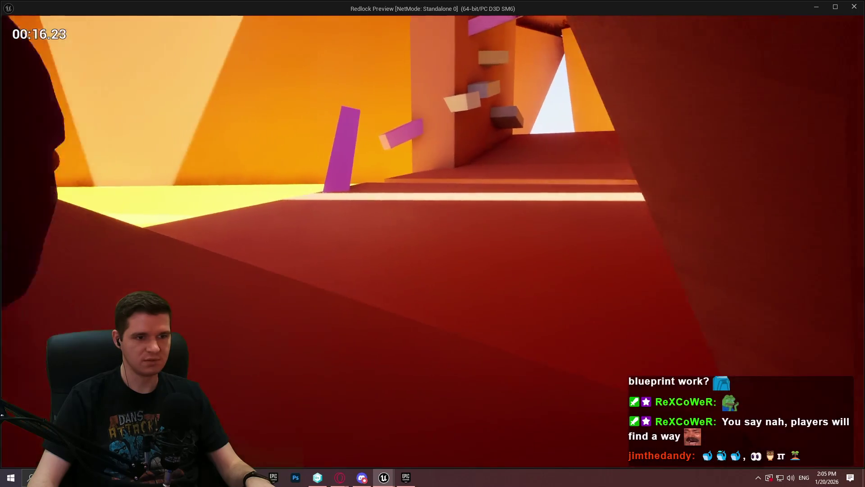
key("w")
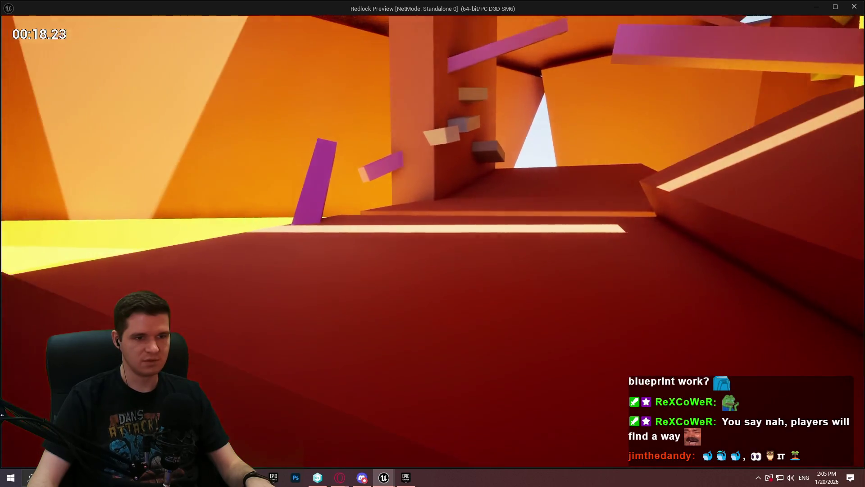
- Stand up, run along the purple beam, and jump to climb the wall ledges
key("w")
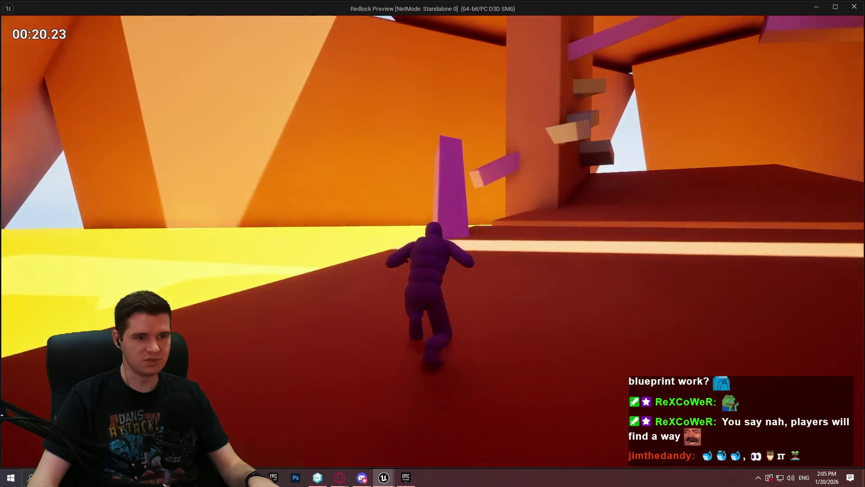
key("w")
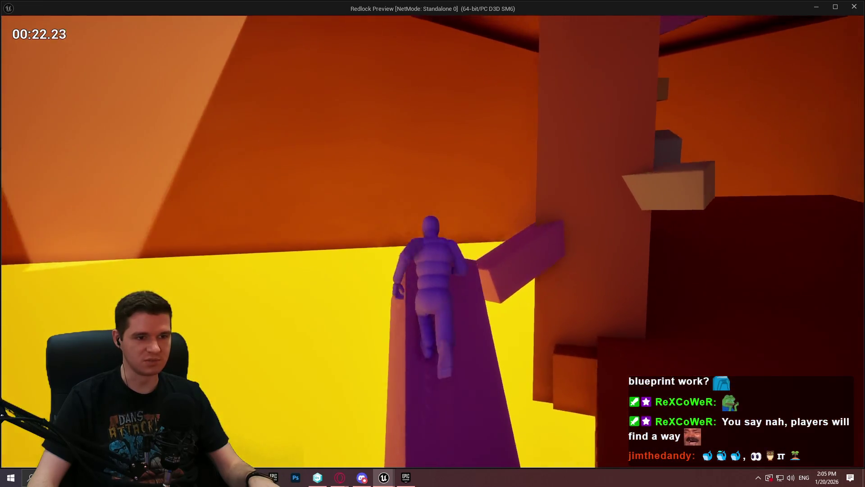
key("w")
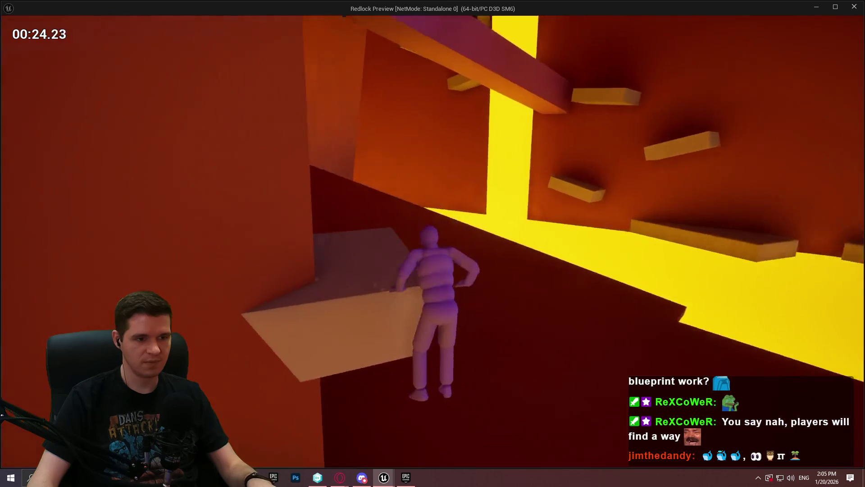
key("w")
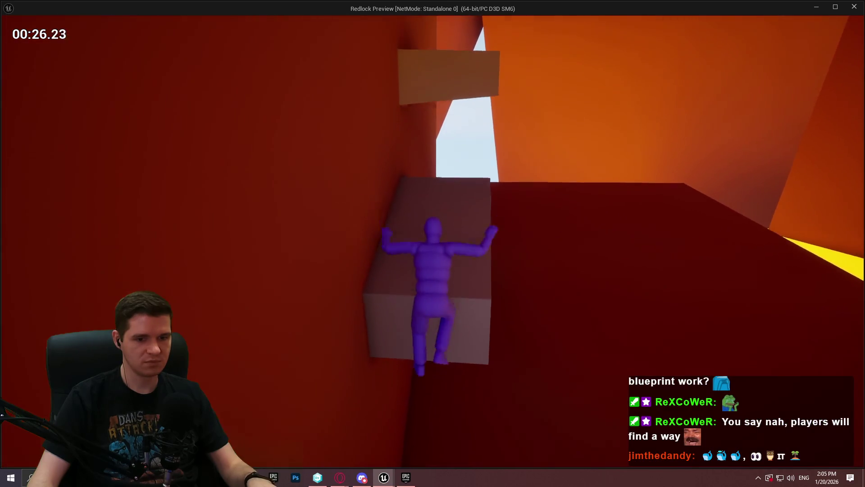
key("space")
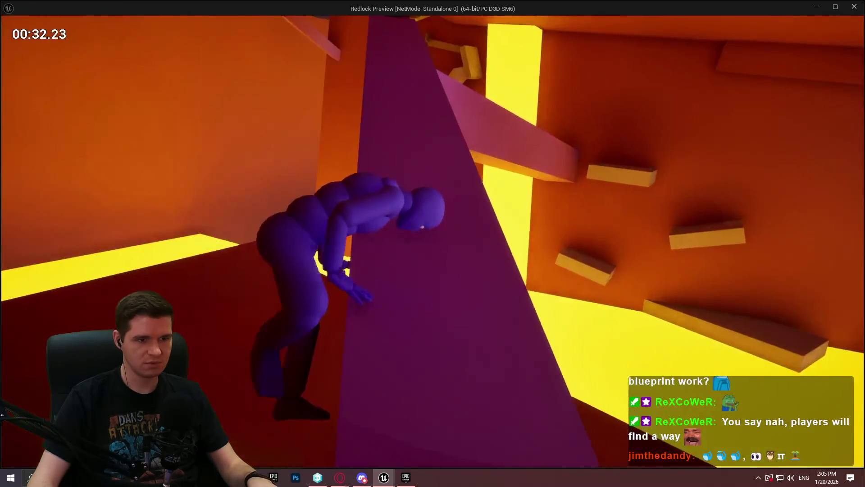
key("w")
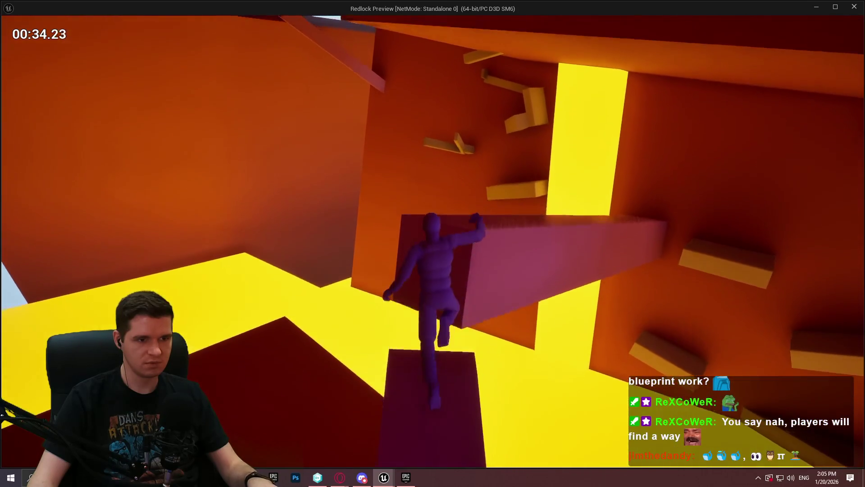
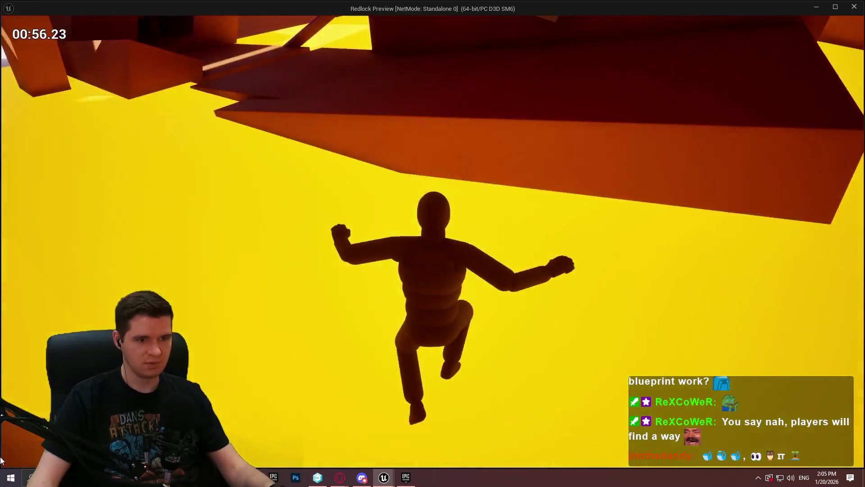
- Close the game preview and delete the stray node network from the character graph
key("Escape")
scroll(513, 240, "down", 4)
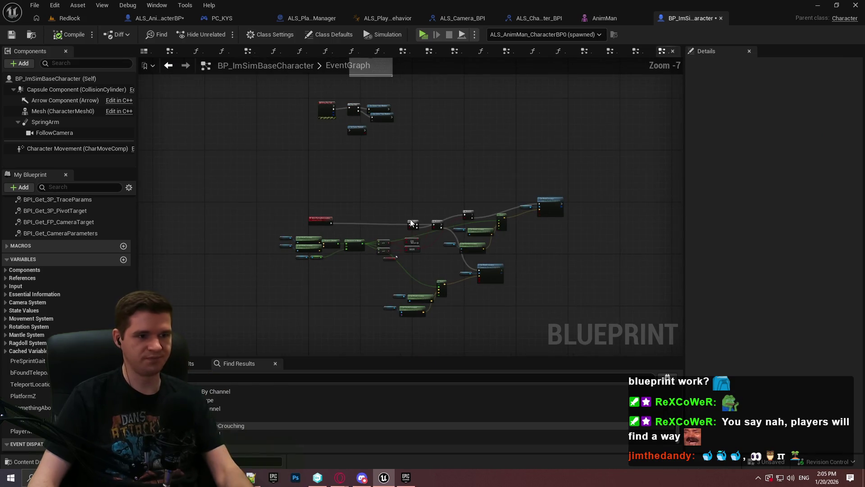
left_click_drag(269, 176, 269, 176)
key("Delete")
key("ctrl+v")
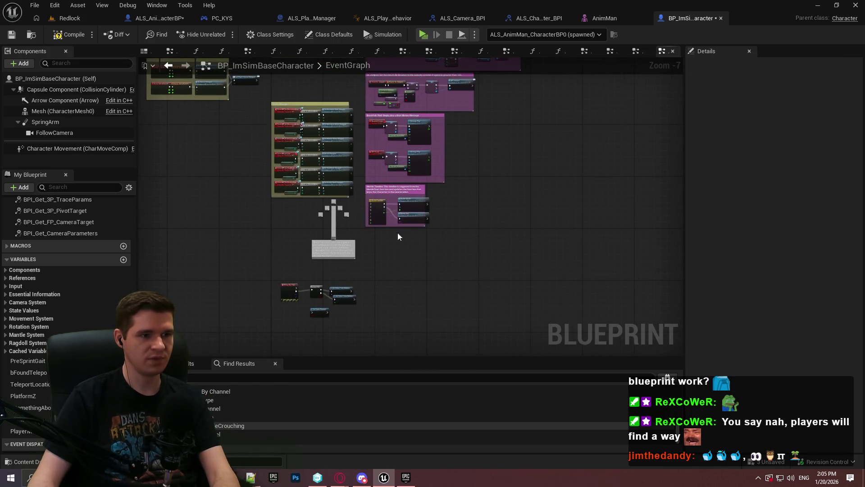
scroll(289, 292, "up", 3)
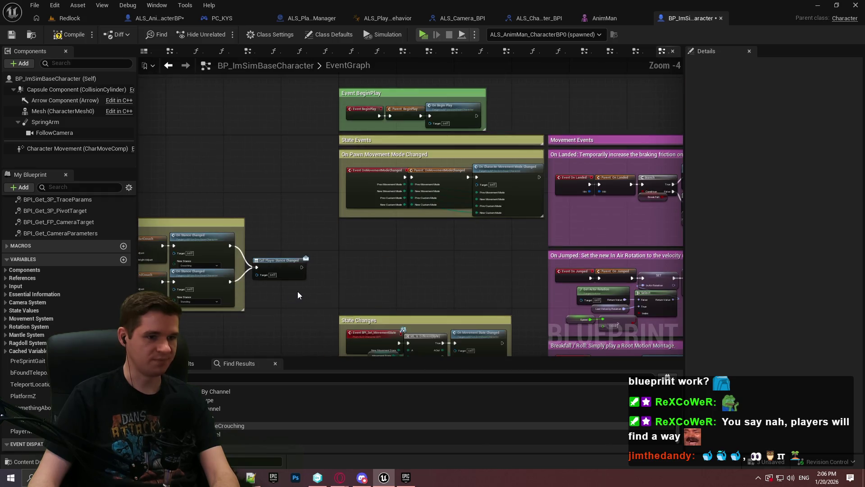
left_click_drag(270, 293, 498, 196)
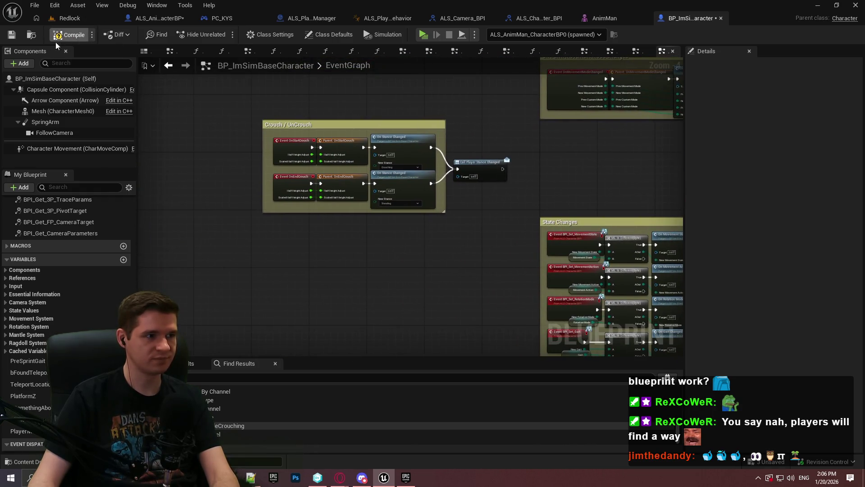
- Compile, remove the broken Adjust Spring Arm Location node from the error, and recompile
left_click(12, 35)
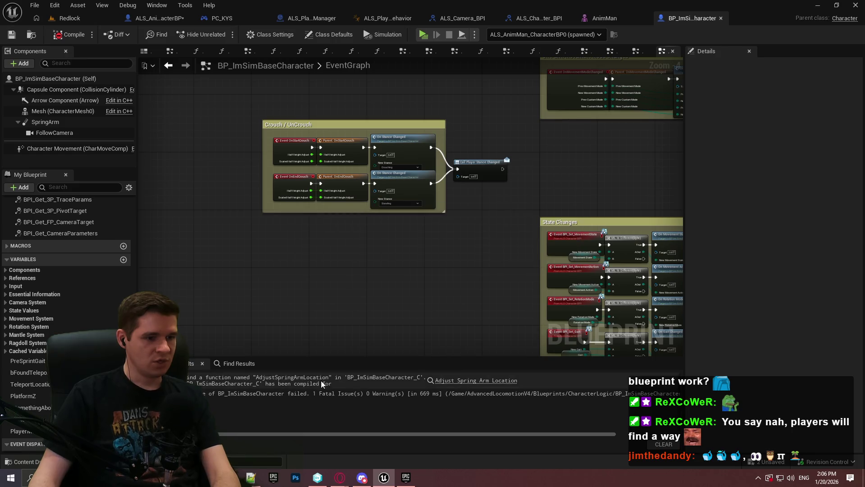
left_click(454, 380)
key("Delete")
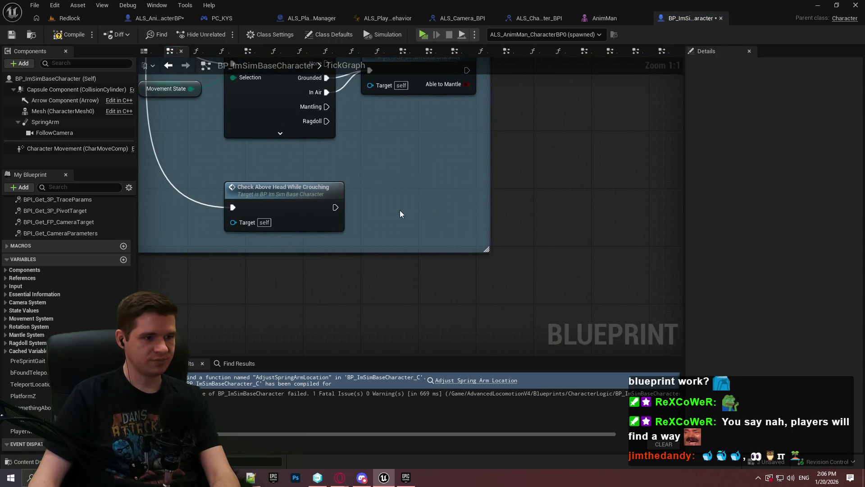
scroll(462, 285, "down", 2)
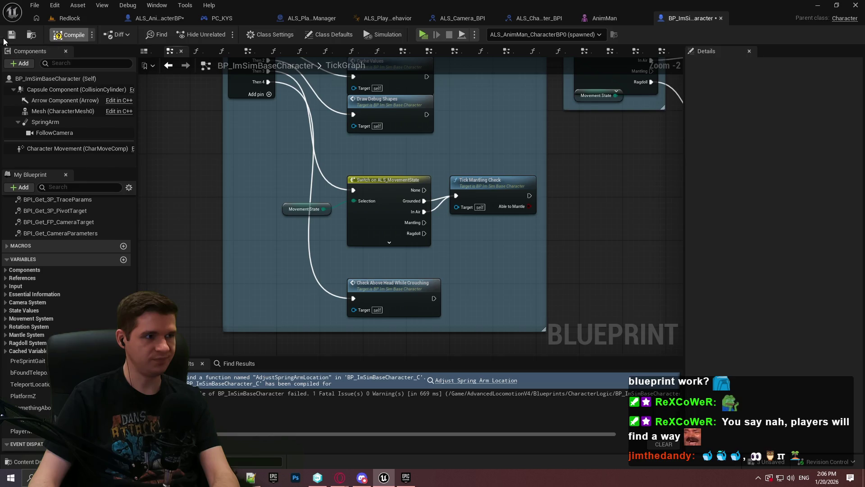
left_click(9, 36)
- Review the CheckAboveHeadWhileCrouching function graph, then return to the Redlock level
double_click(378, 295)
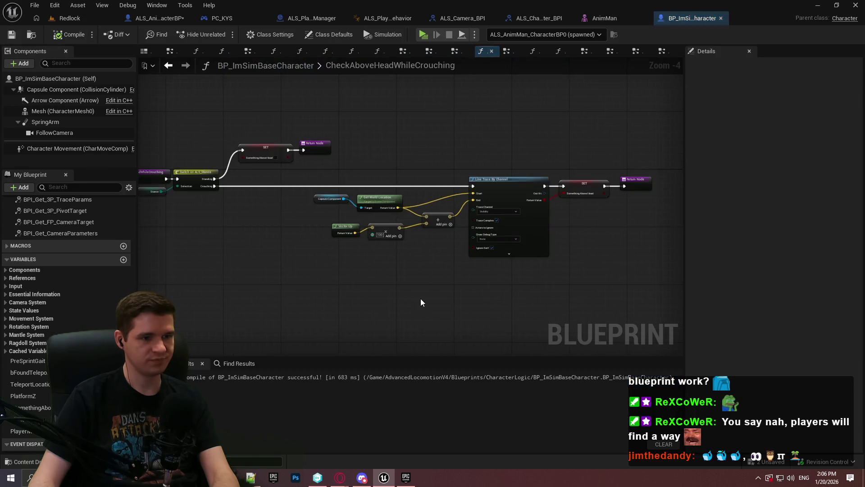
scroll(469, 263, "down", 2)
left_click(70, 18)
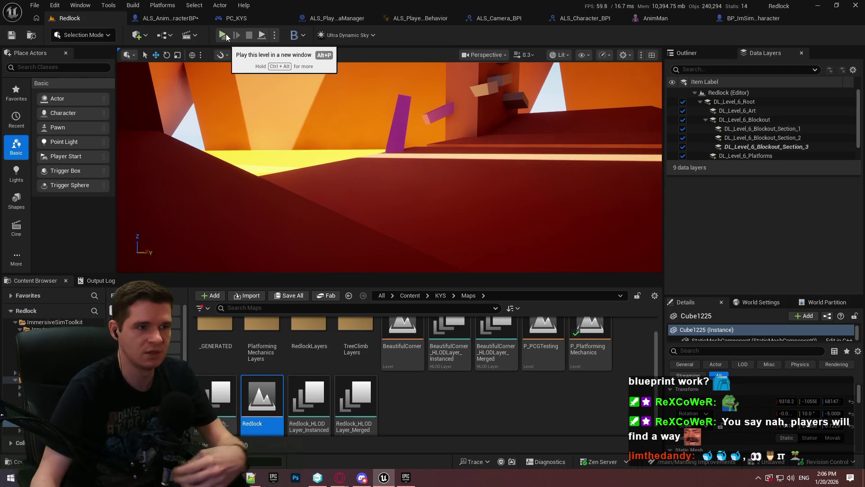
- Launch Redlock in a new-window preview and climb the first walls and box ledge
left_click(224, 35)
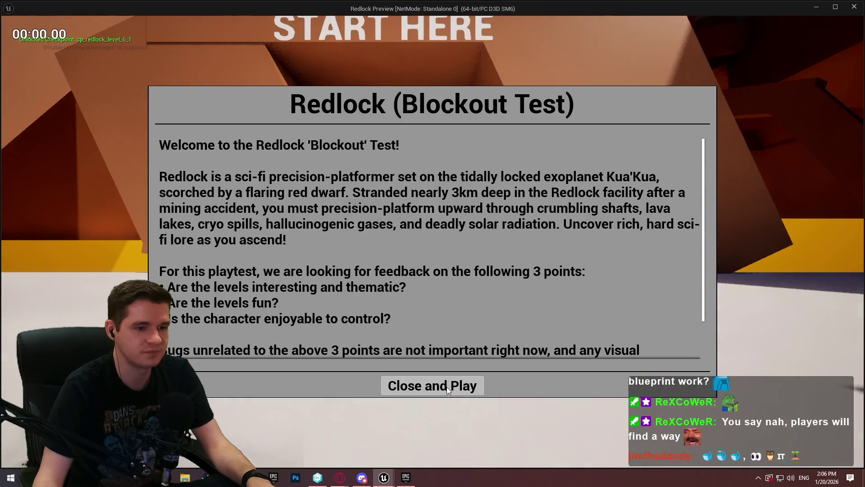
left_click(447, 387)
key("w")
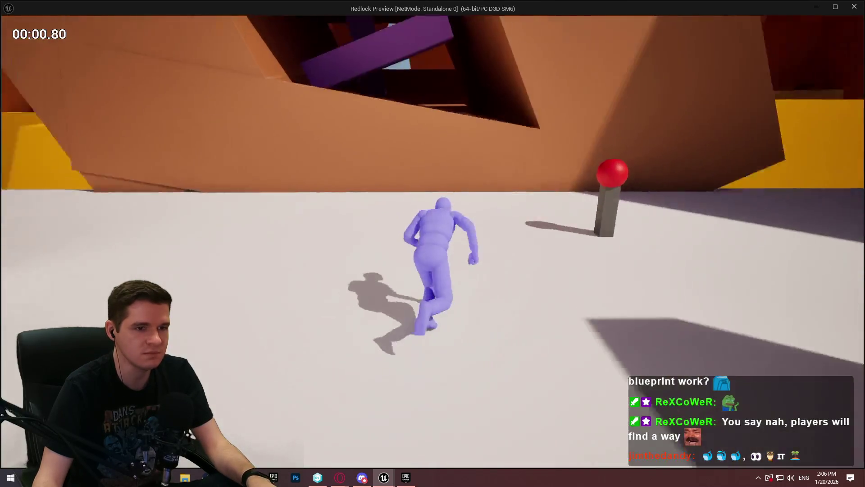
key("space")
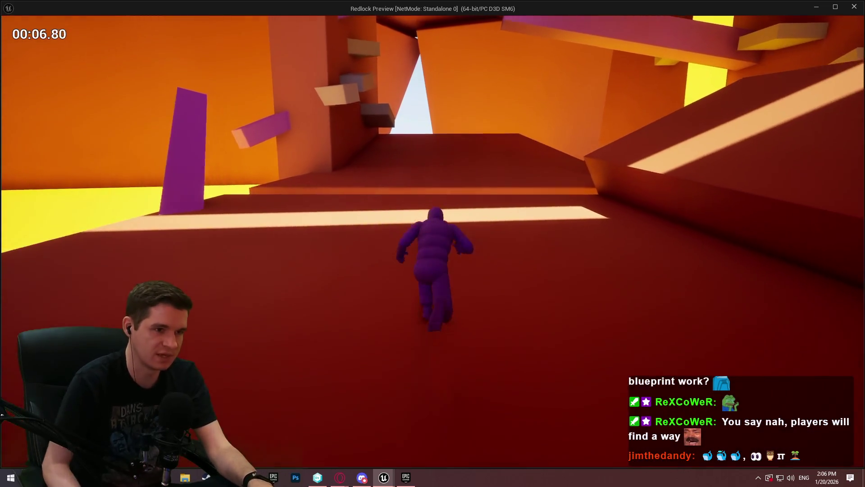
key("space")
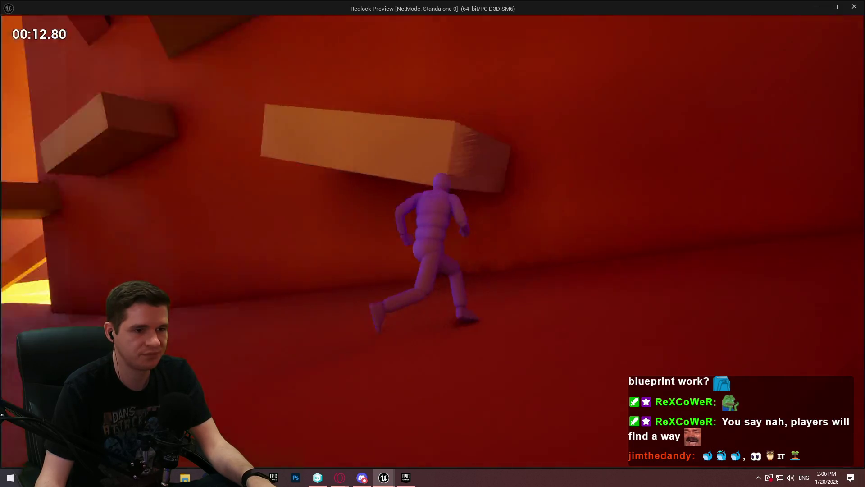
key("space")
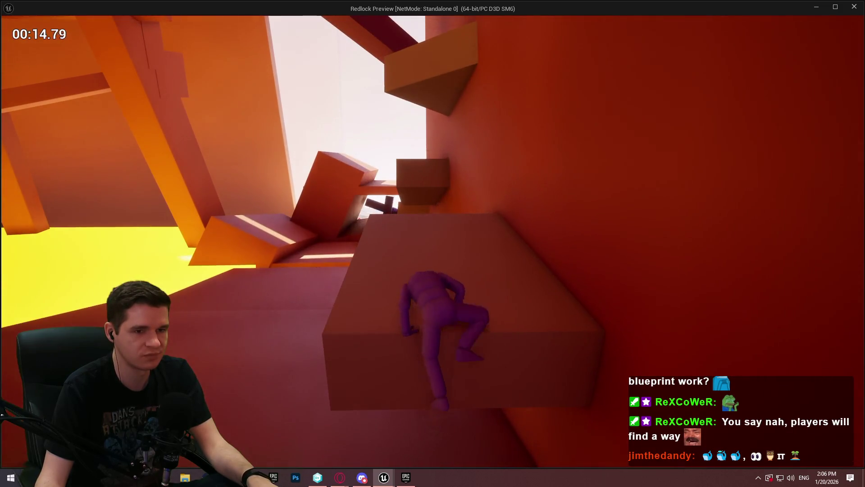
- Mantle up the higher ledges, run the slanted and dark beams, and leap off the end
key("space")
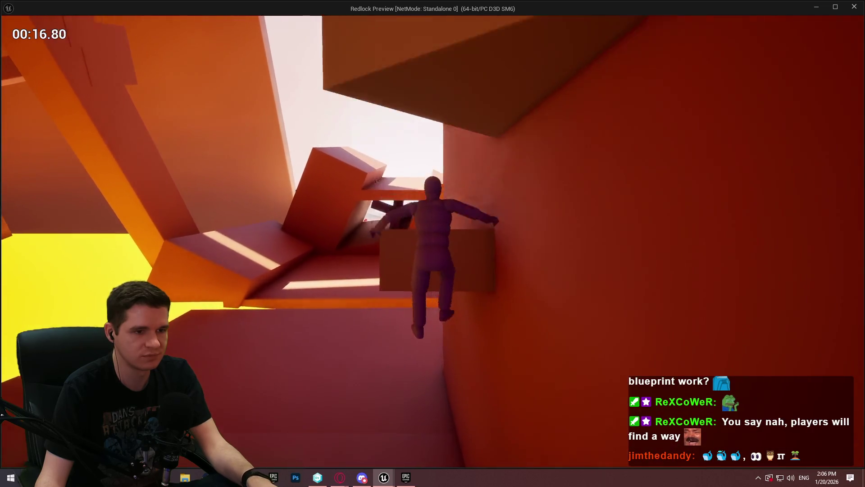
key("space")
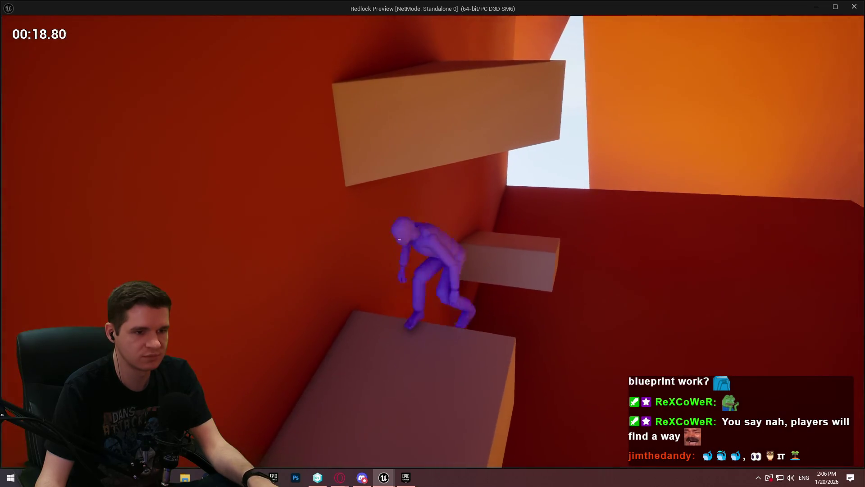
key("space")
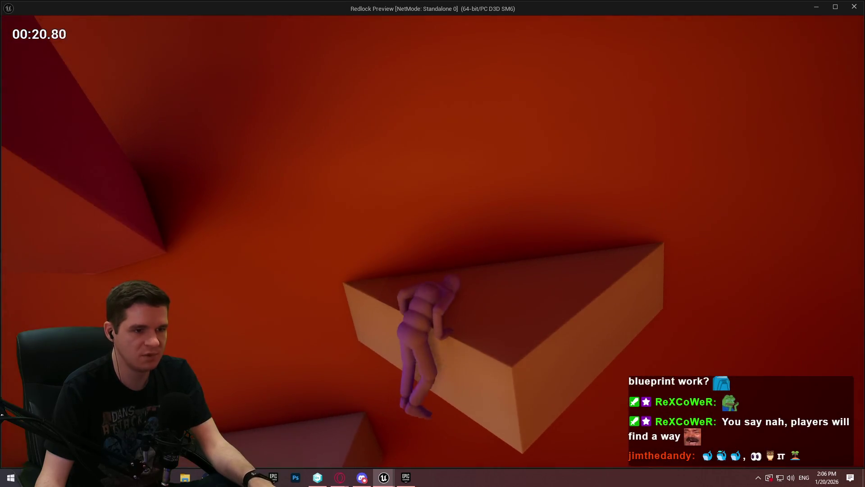
key("space")
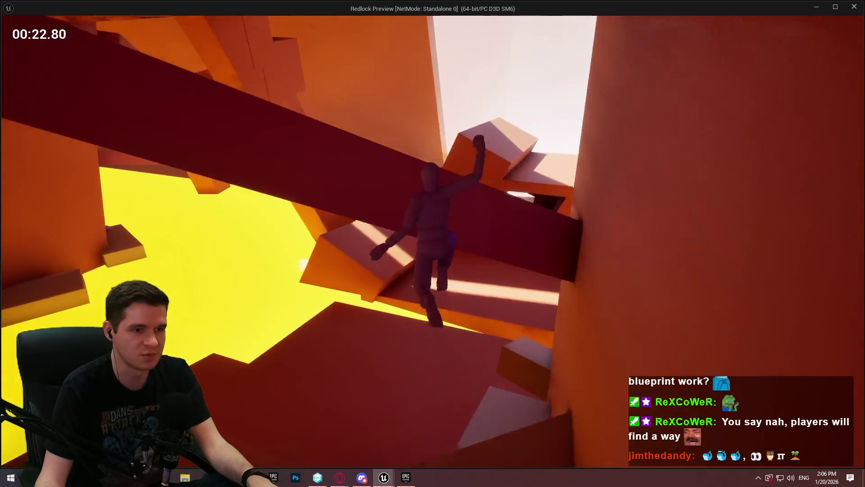
key("space")
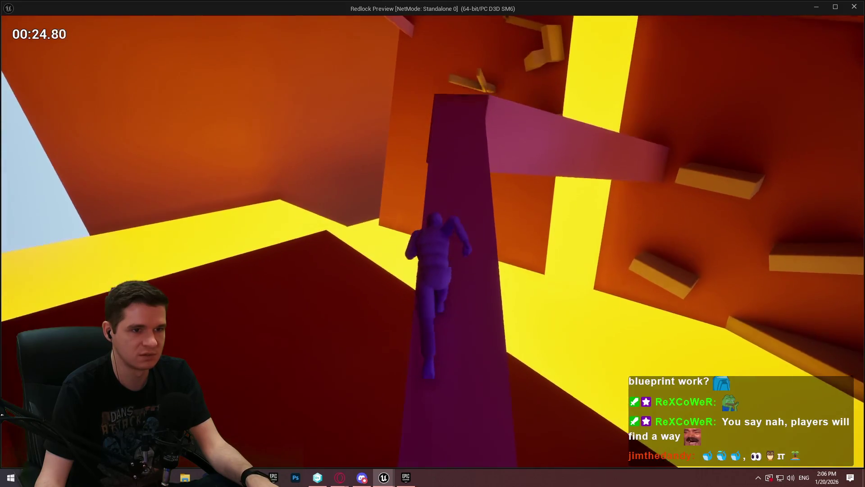
key("space")
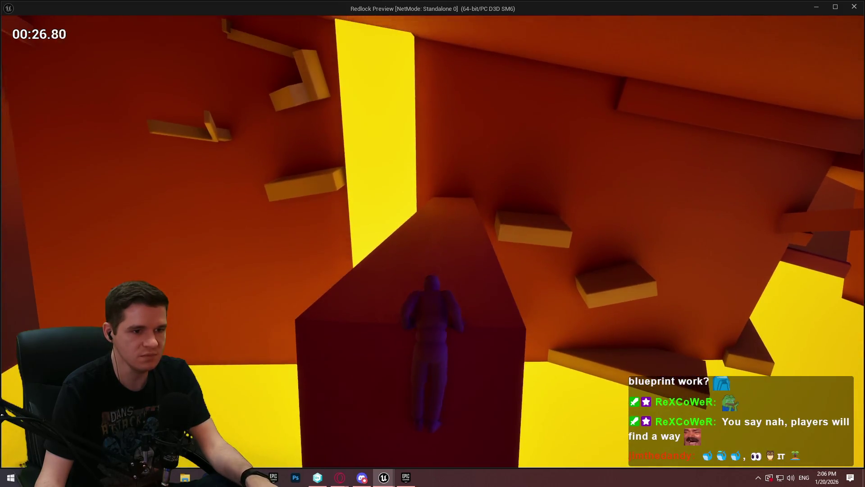
key("w")
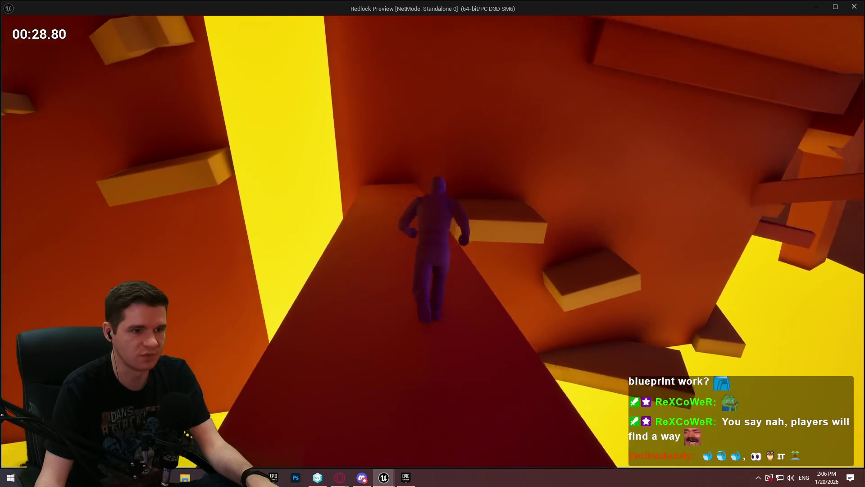
key("space")
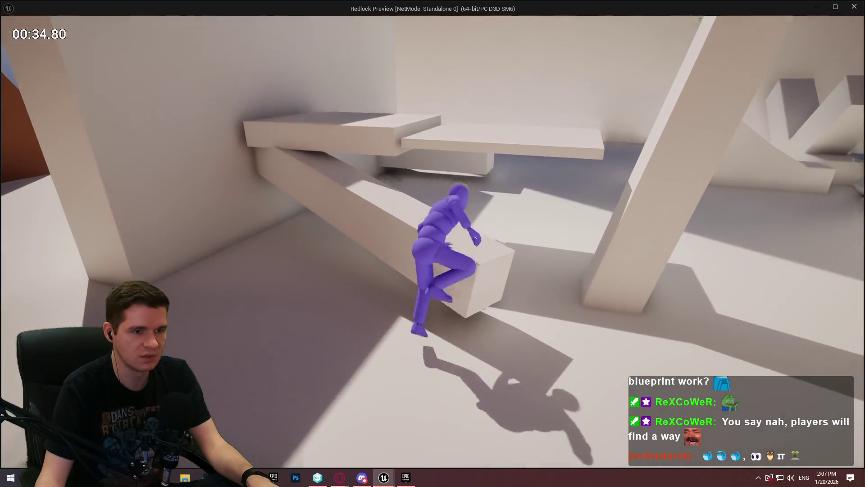
- Grab the white platform edge, climb the wall near START HERE, and head back to the start
key("space")
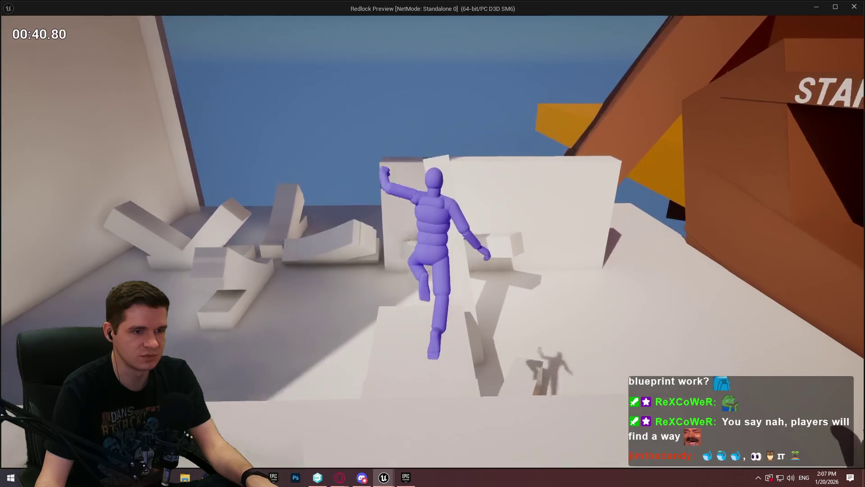
key("r")
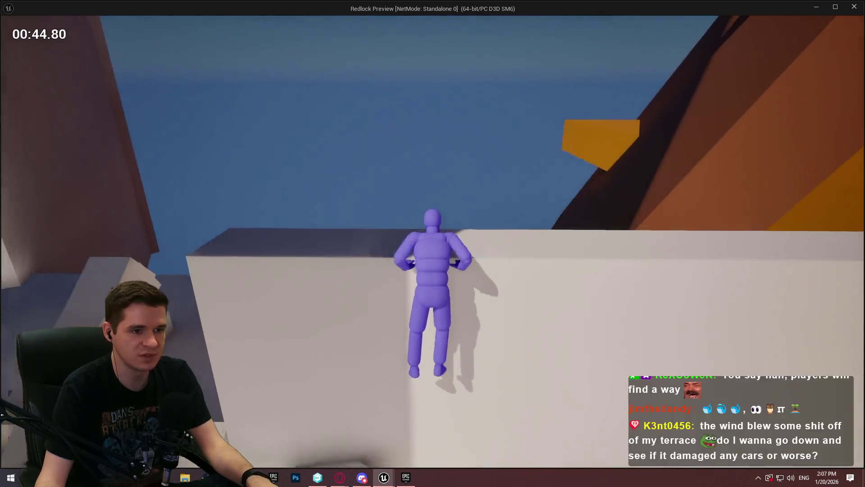
key("space")
key("r")
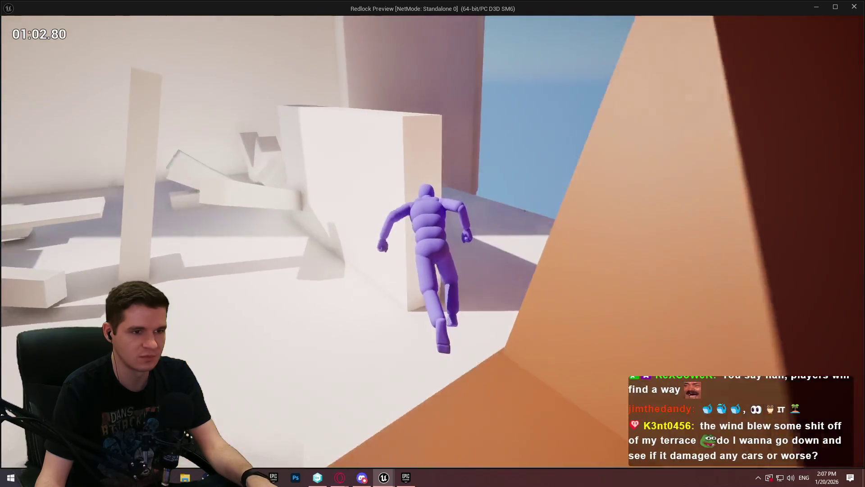
- Vault up the ledge, step, slanted beam and block to grab the white wall's ledge
key("space")
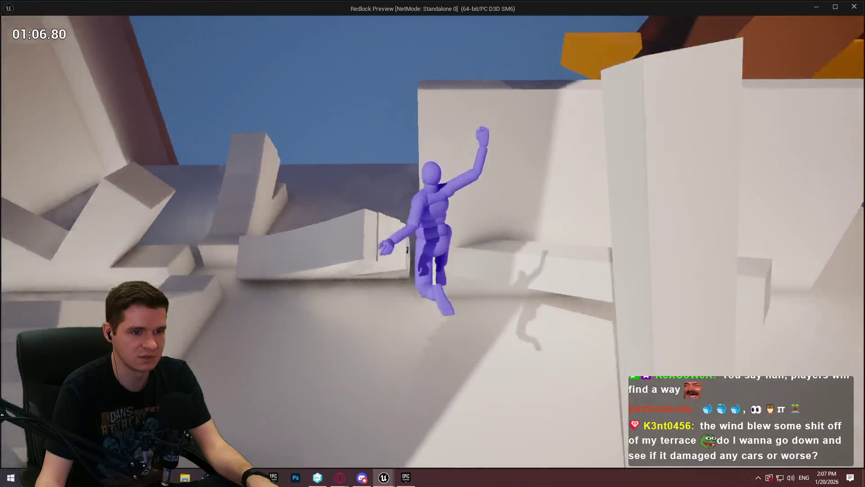
key("space")
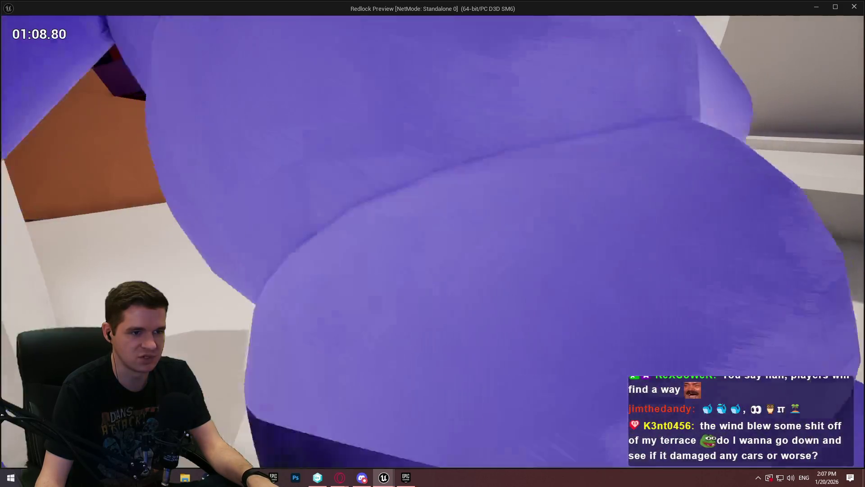
key("space")
key("space")
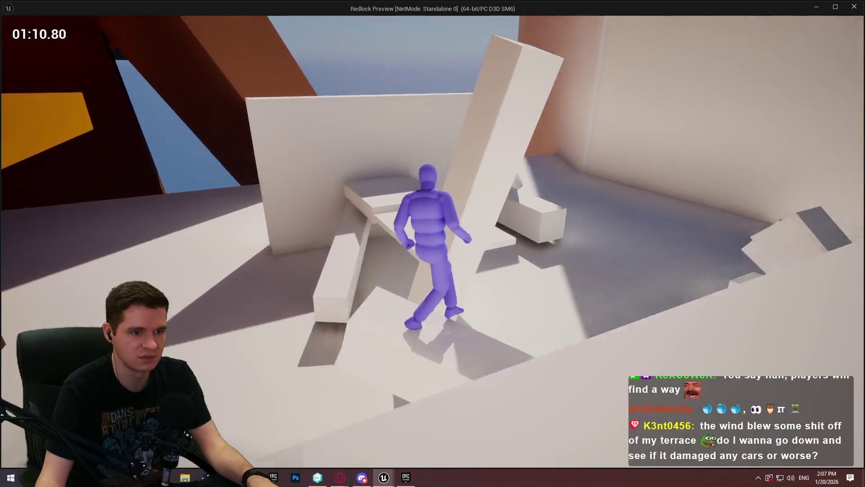
key("space")
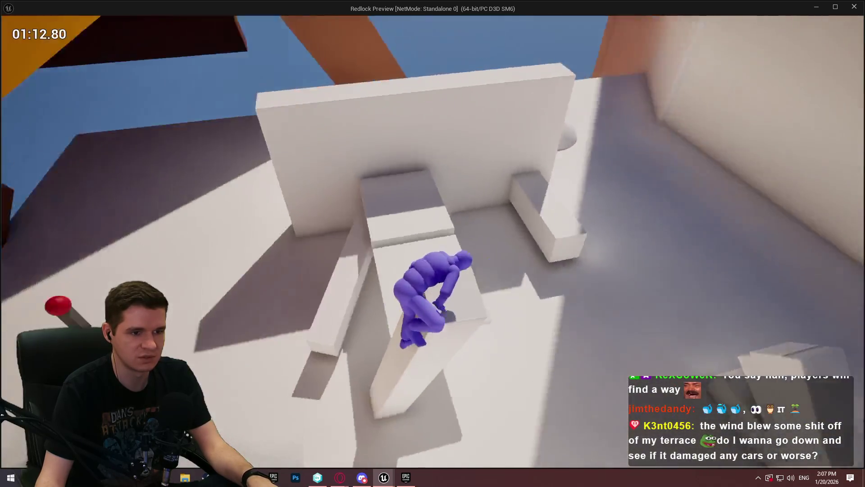
key("space")
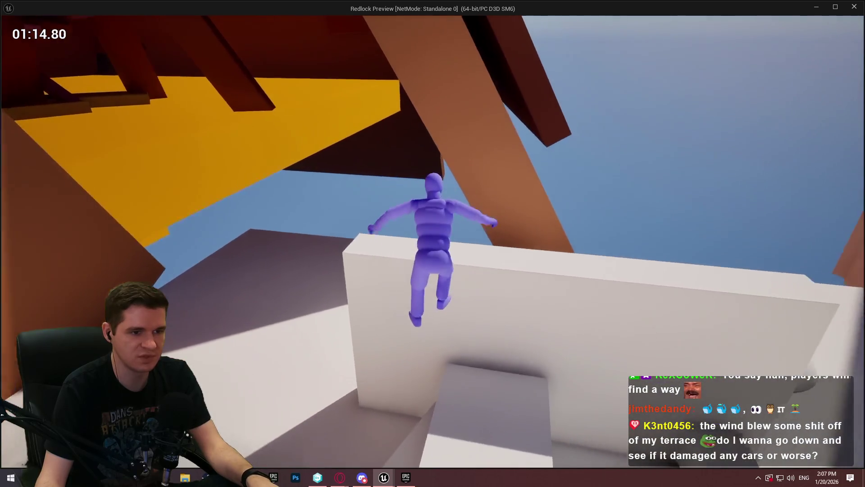
key("space")
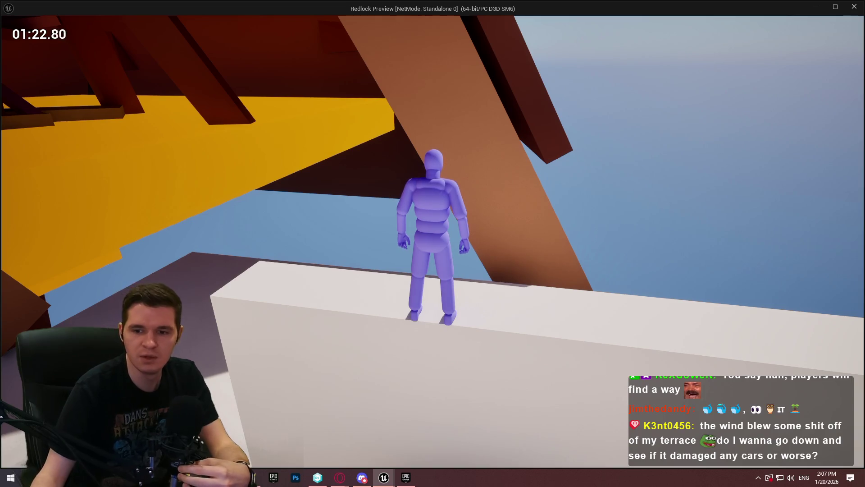
- Run past the red button, climb the orange wall through the dark corridor, and ascend the ledges
key("w")
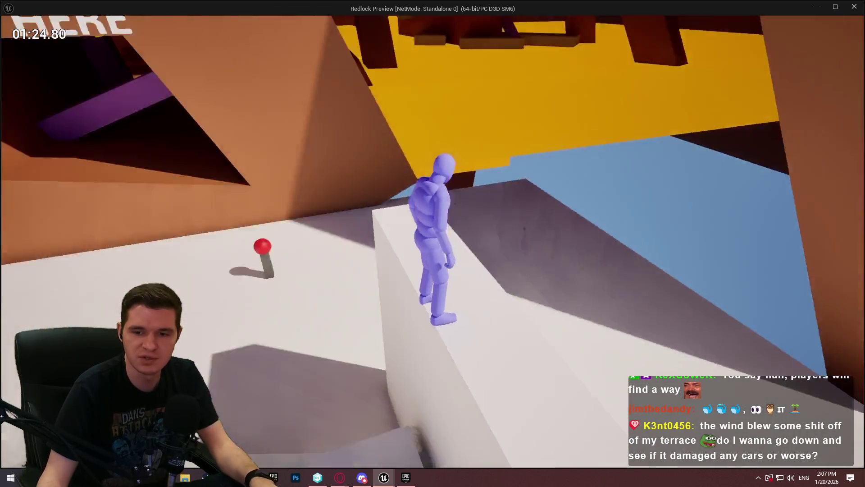
key("space")
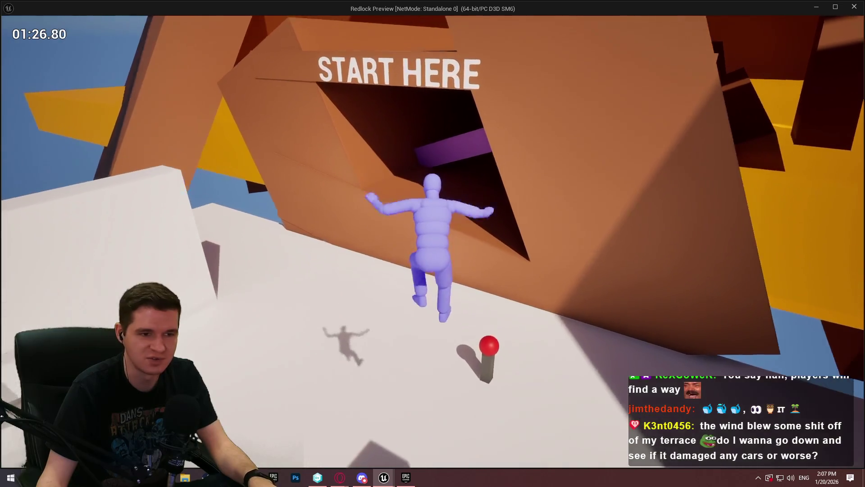
key("w")
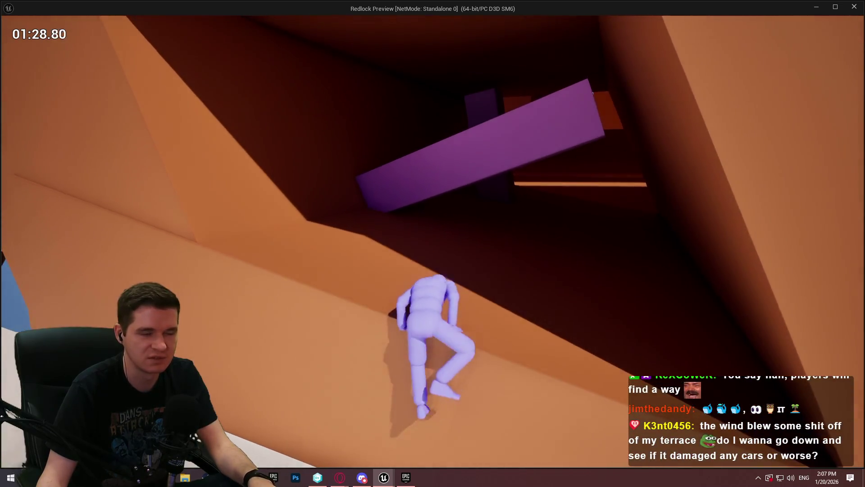
key("w")
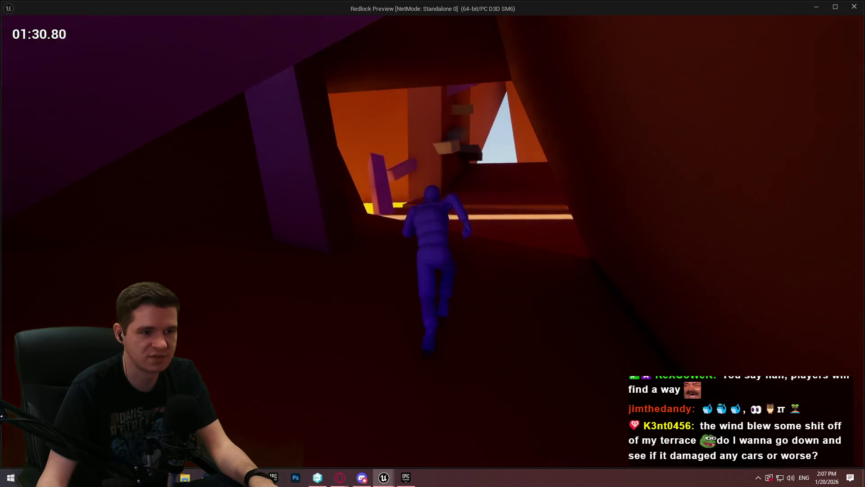
key("w")
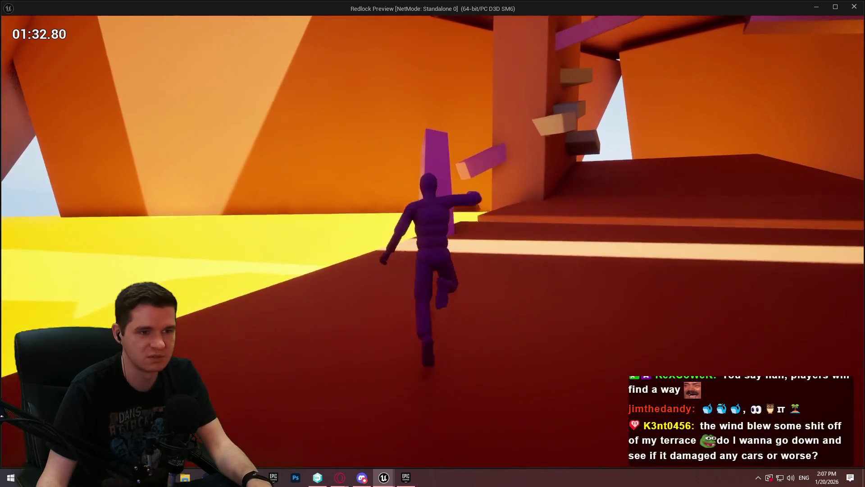
key("w")
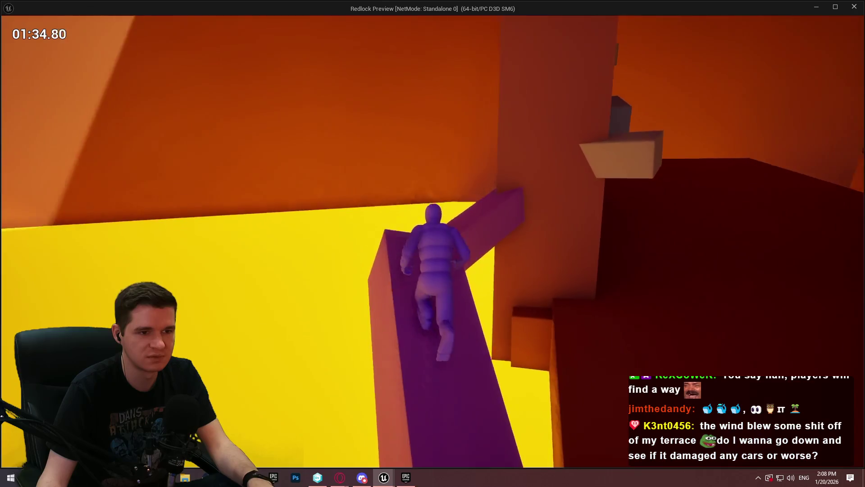
key("w")
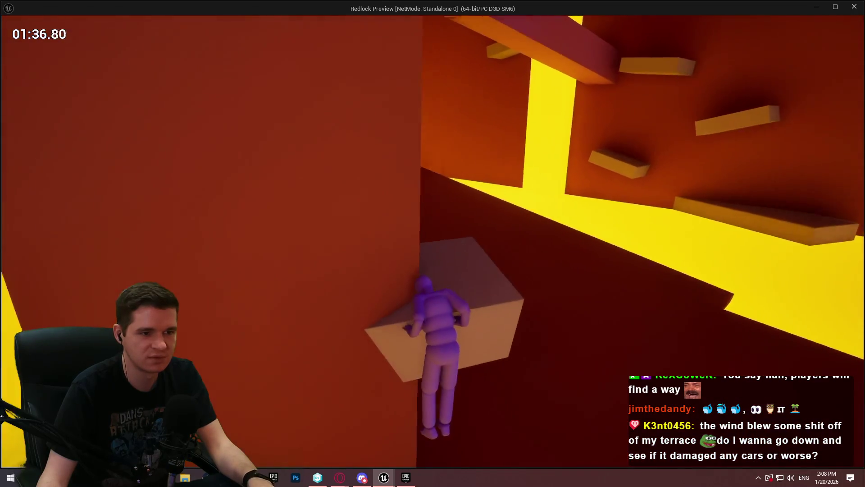
key("w")
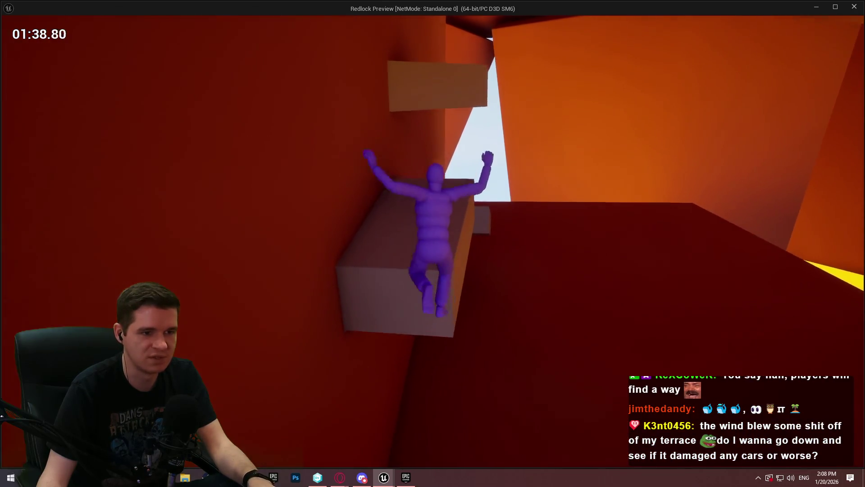
key("w")
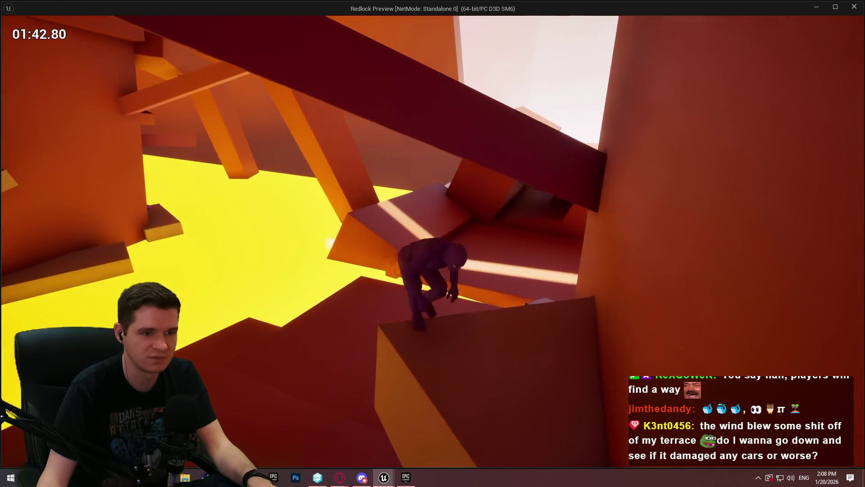
- Cross the purple and narrow beams, jumping to grab block ledges and the overhead beam
key("space")
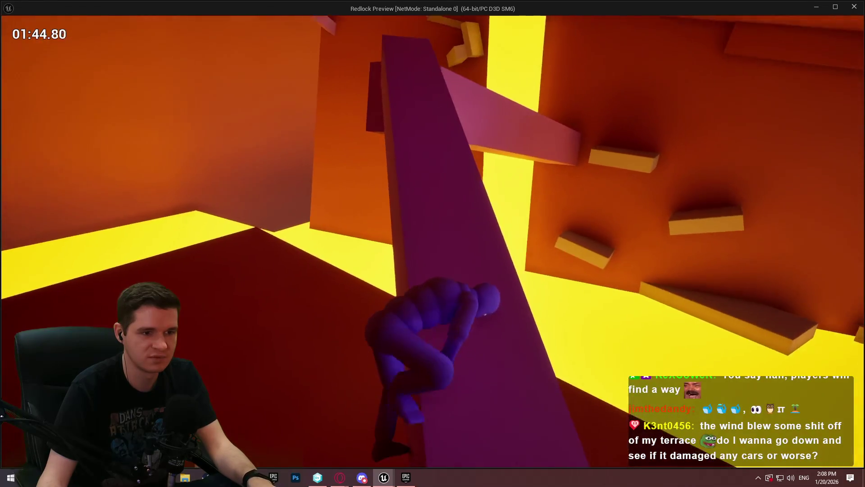
key("w")
key("space")
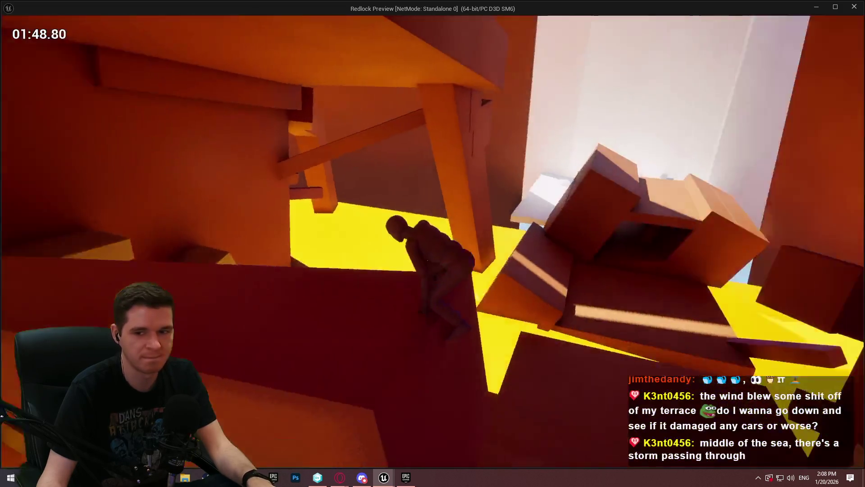
key("w")
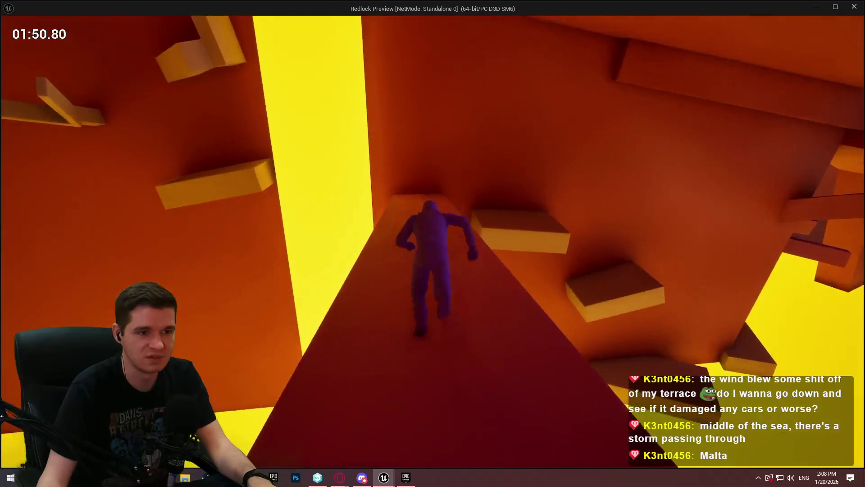
key("space")
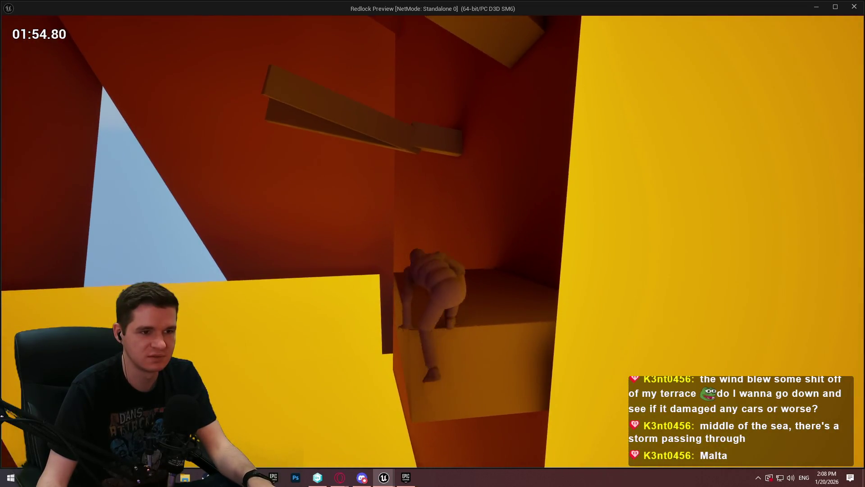
key("space")
key("space")
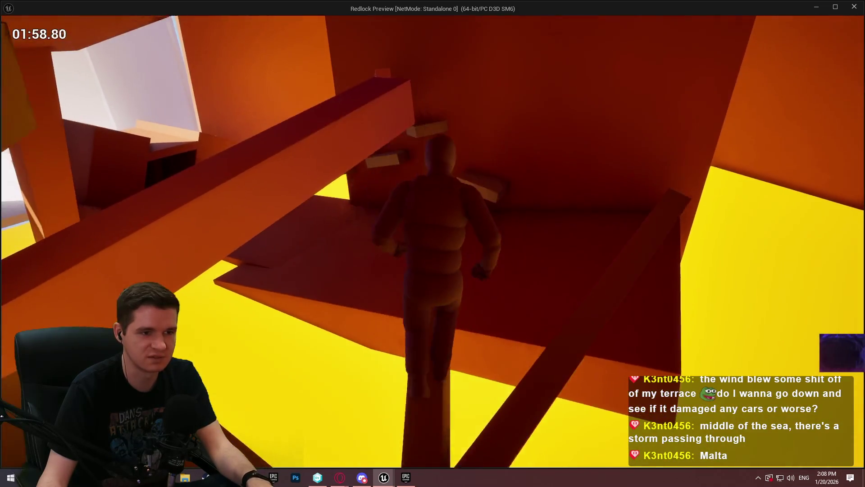
key("space")
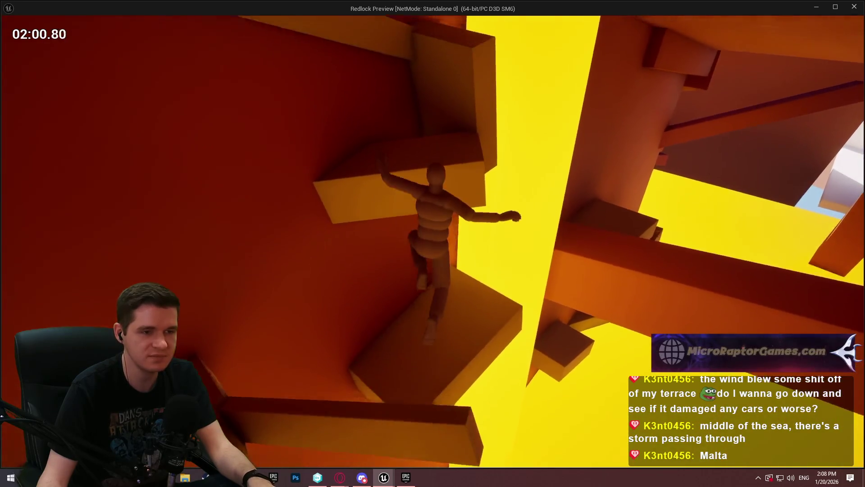
key("space")
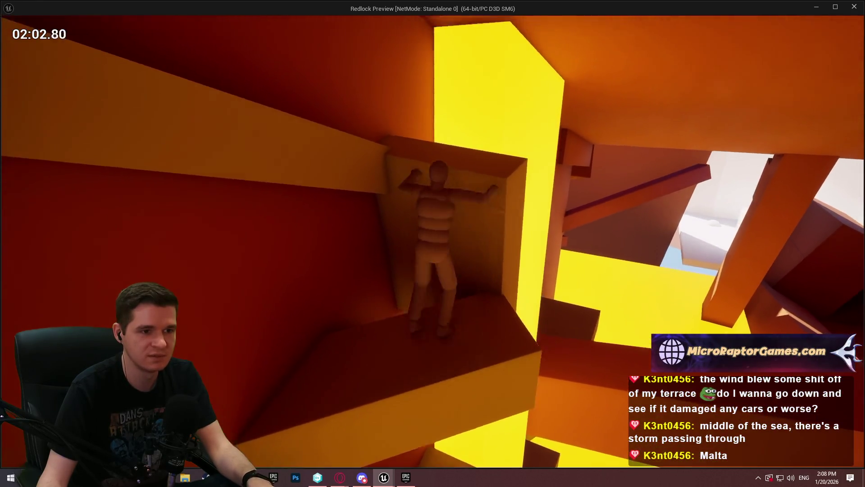
- Pull up onto the blocks, climb past the yellow ledge, and run toward the purple wall
key("space")
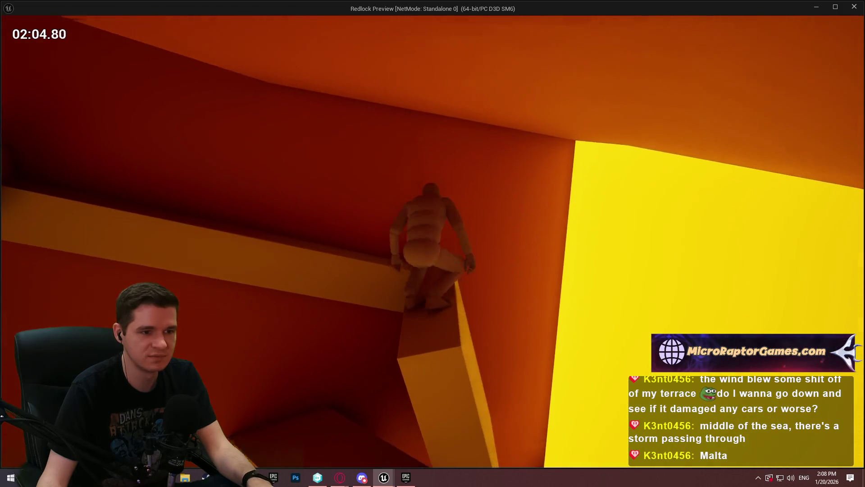
key("space")
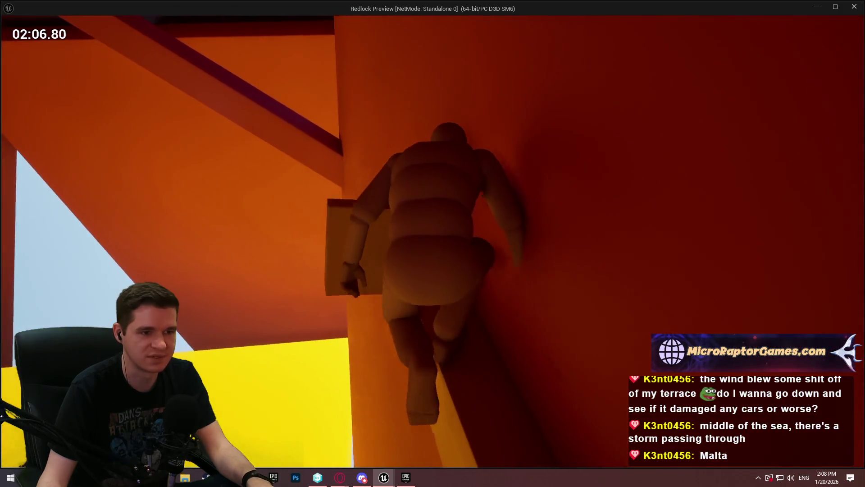
key("space")
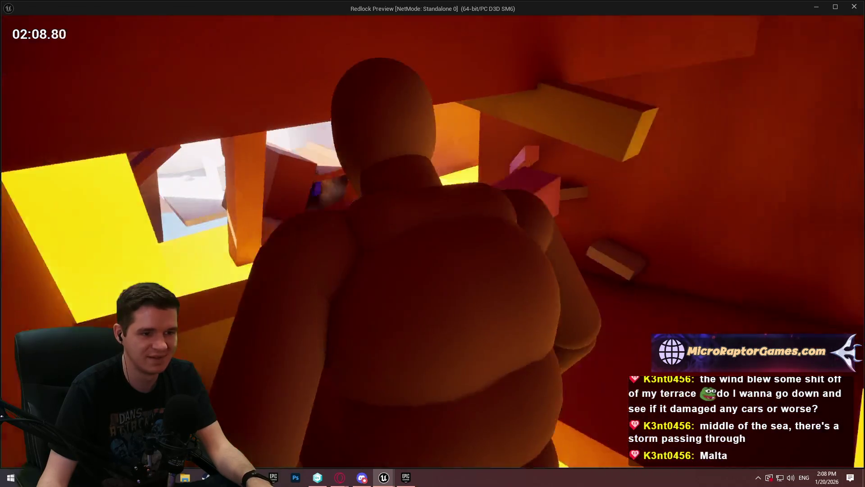
key("space")
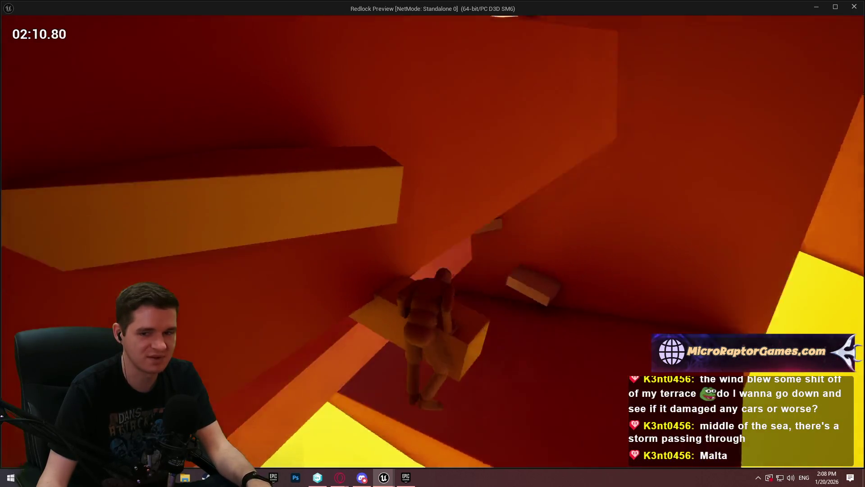
key("w")
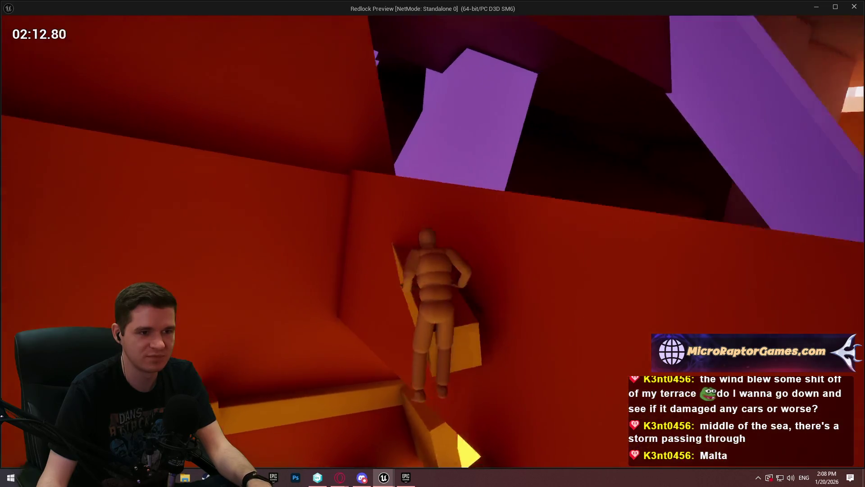
key("space")
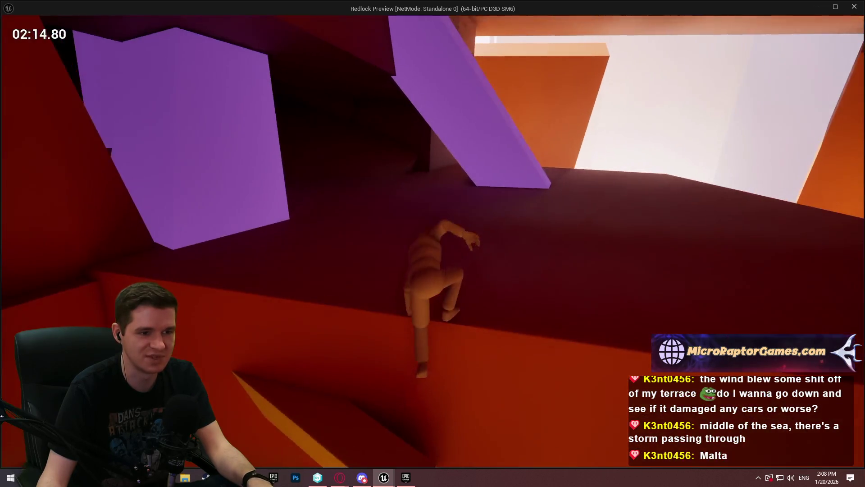
key("w")
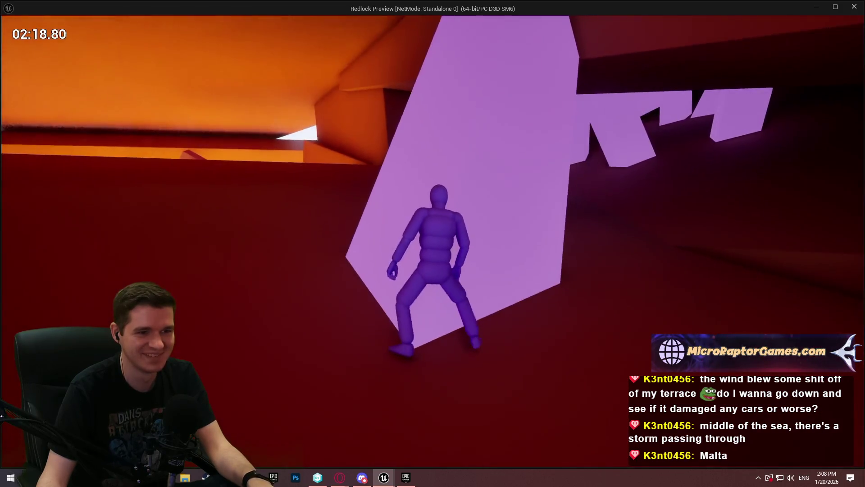
- Leap onto the purple wall, slide down the ramp, and run through the orange corridor
key("space")
key("w")
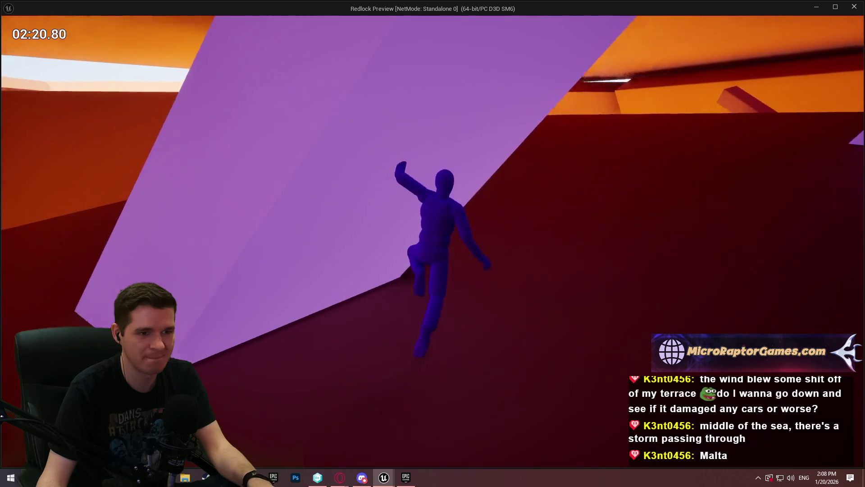
key("space")
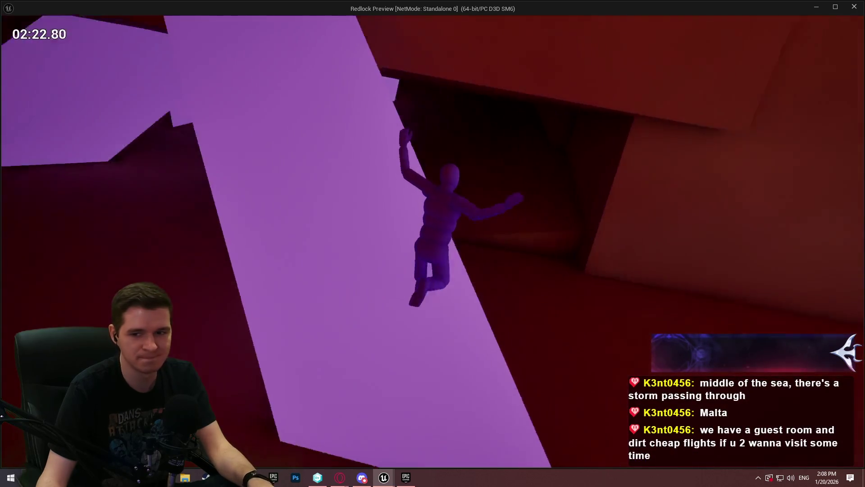
key("w")
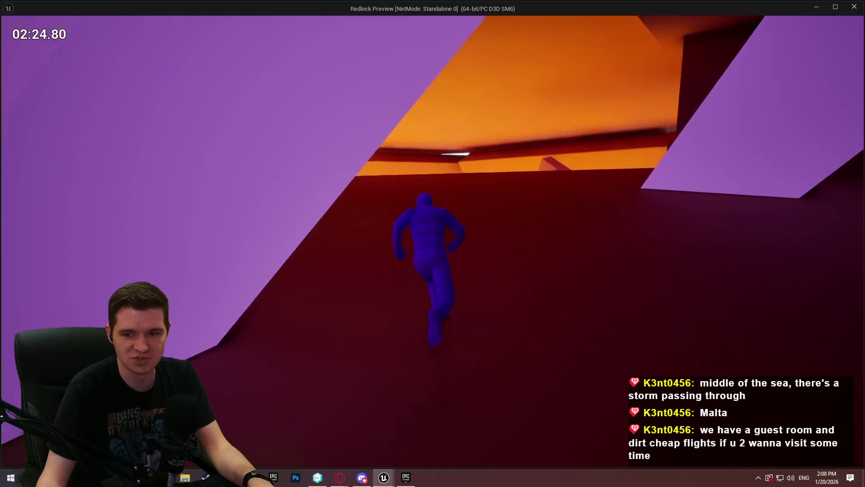
key("w")
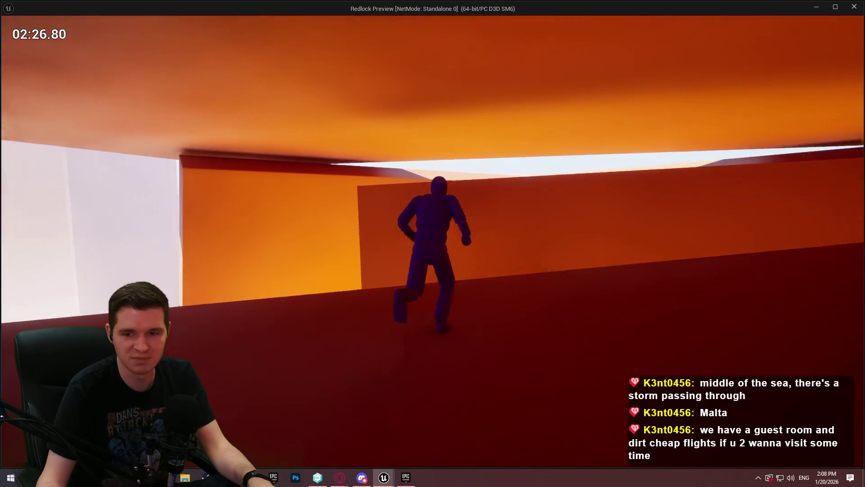
key("w")
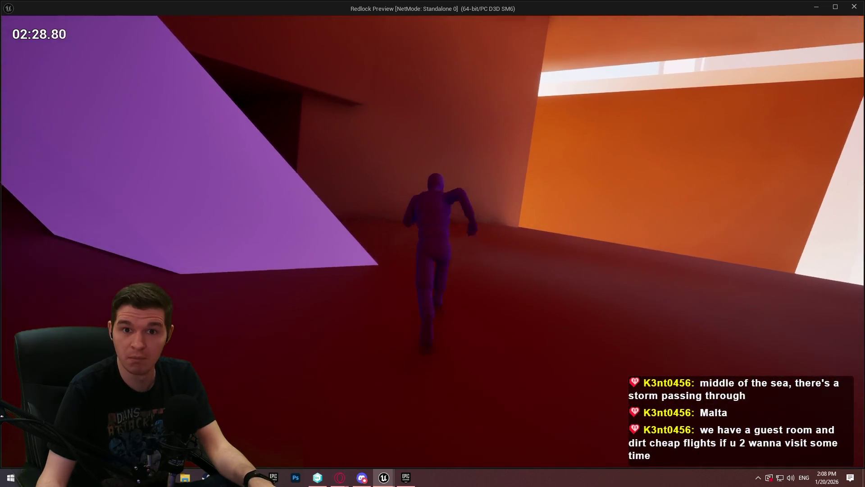
key("w")
key("space")
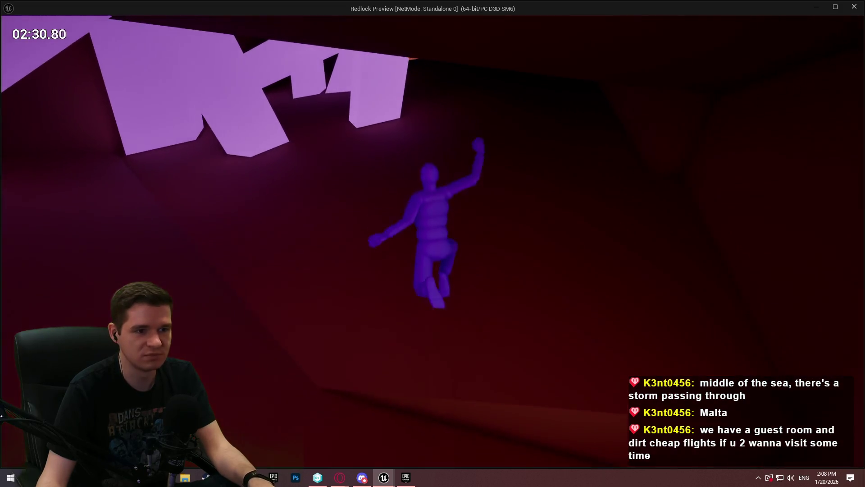
- Run through the gap to the lit orange opening and climb onto its ledge and platforms
key("w")
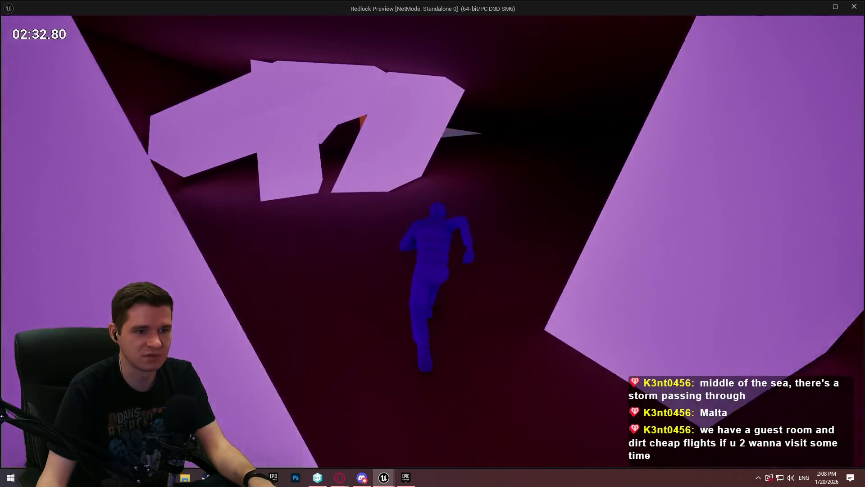
key("w")
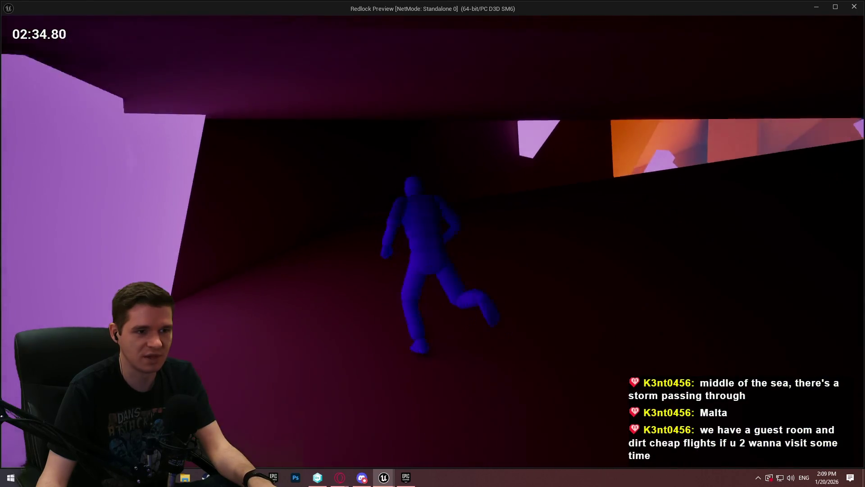
key("w")
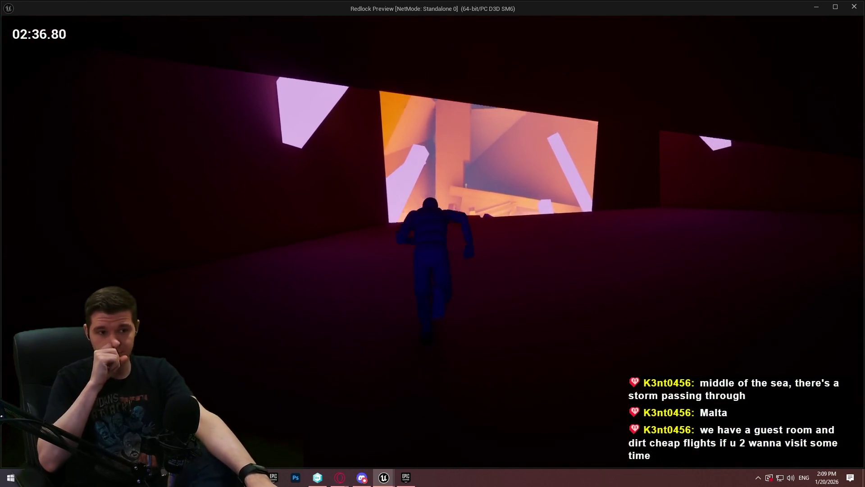
key("w")
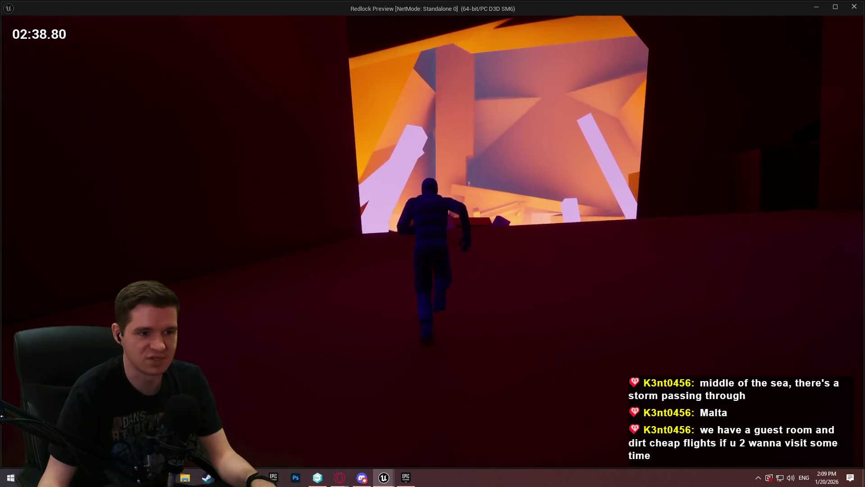
key("w")
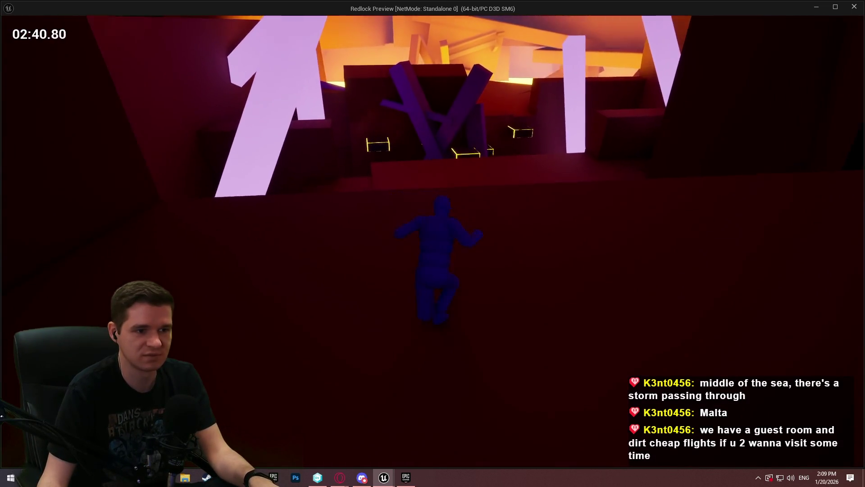
key("w")
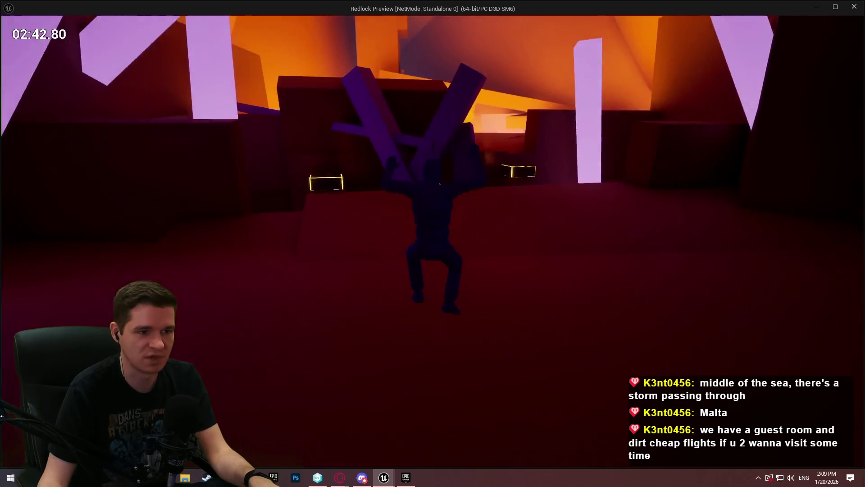
key("w")
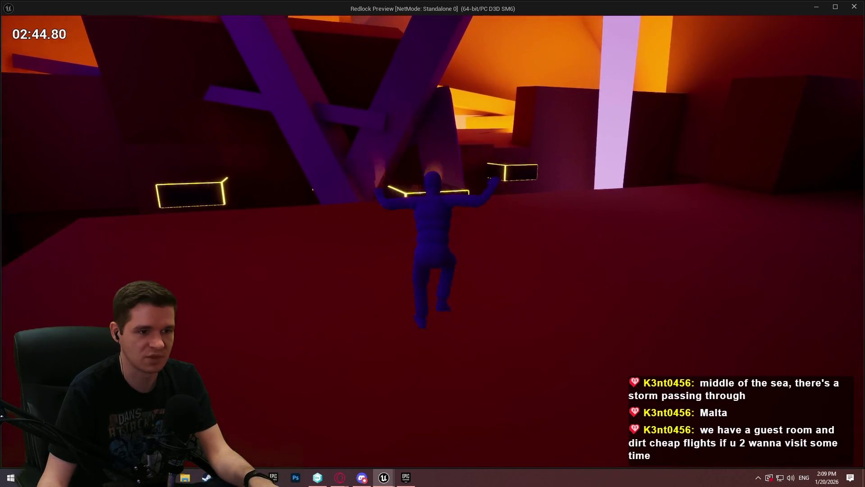
key("w")
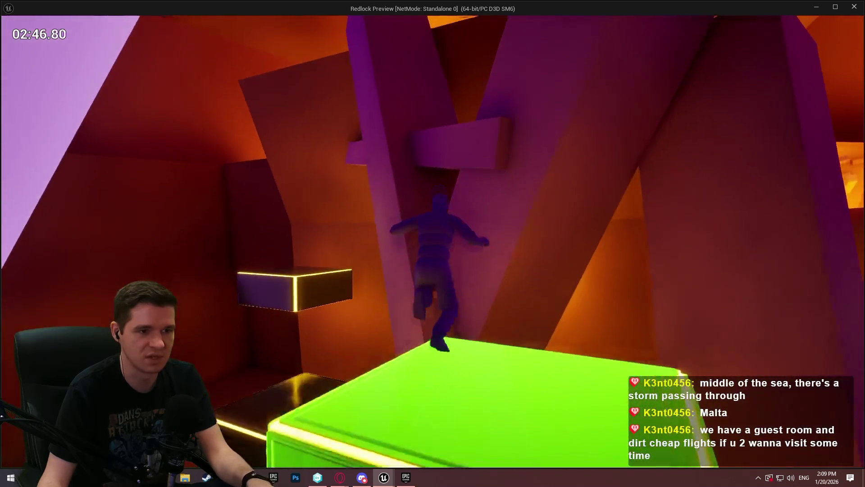
- Climb past the glowing and green blocks to the wooden beams, then exit the preview
key("w")
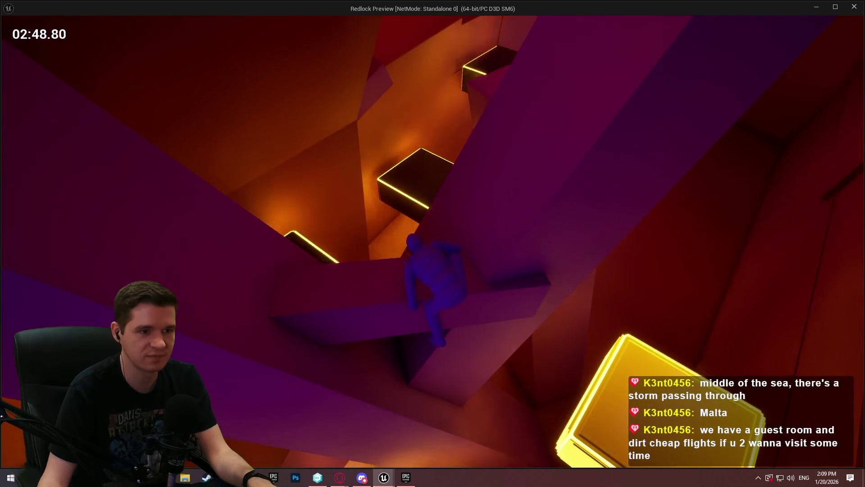
key("w")
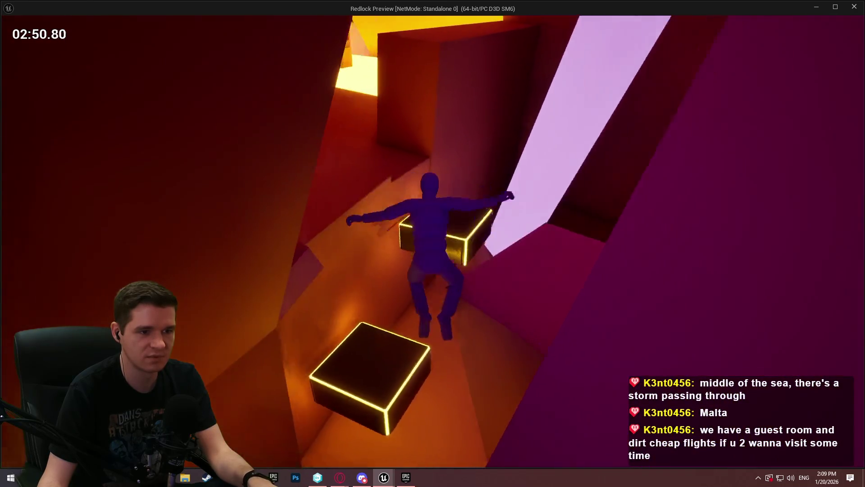
key("w")
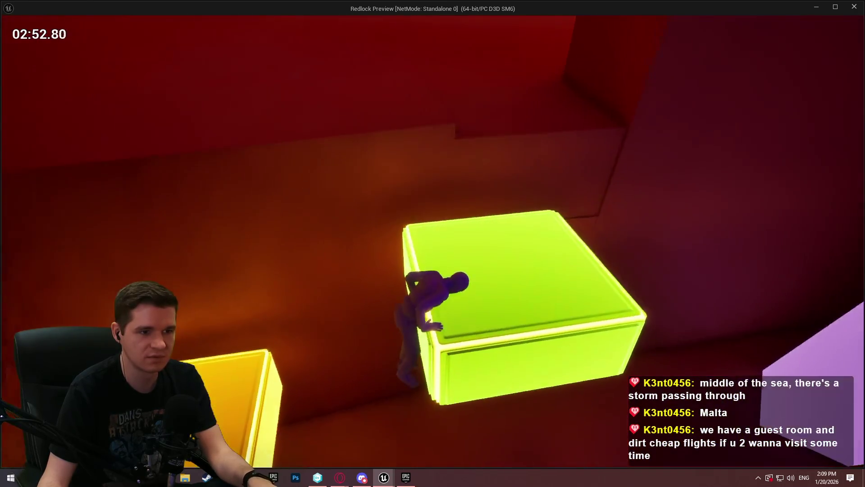
key("w")
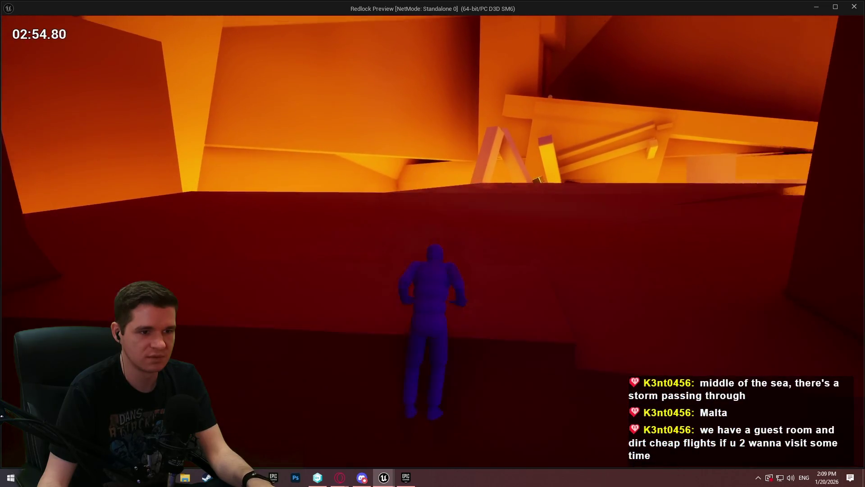
key("w")
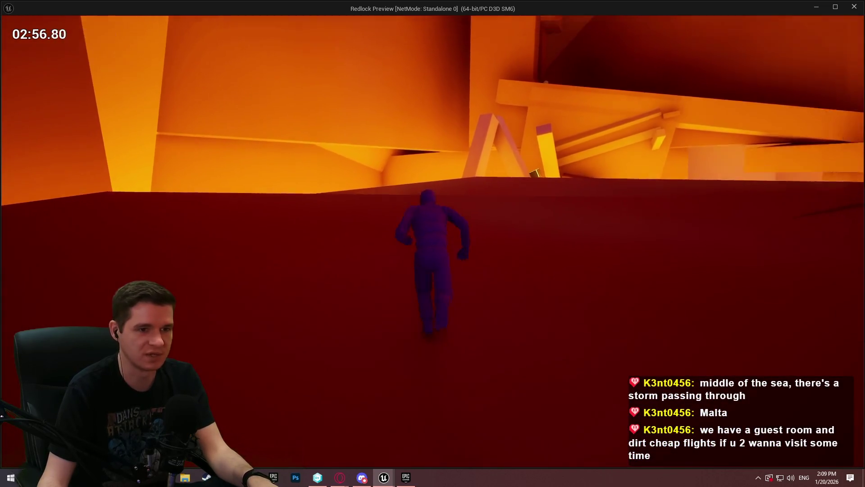
key("w")
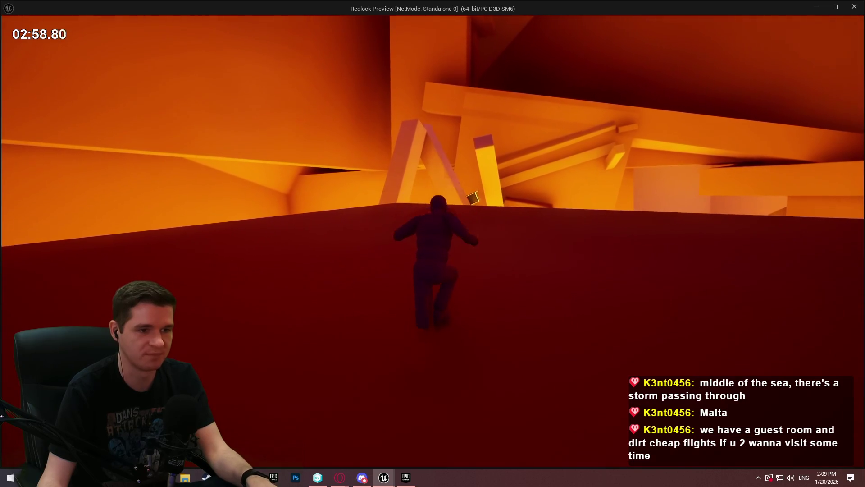
key("Escape")
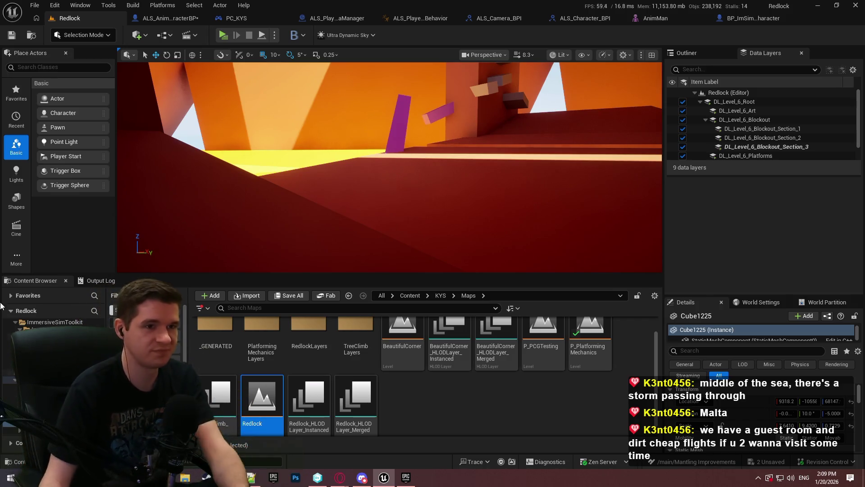
- Switch from the Redlock level to the ALS_AnimMan_CharacterBP Event Graph
left_click(165, 20)
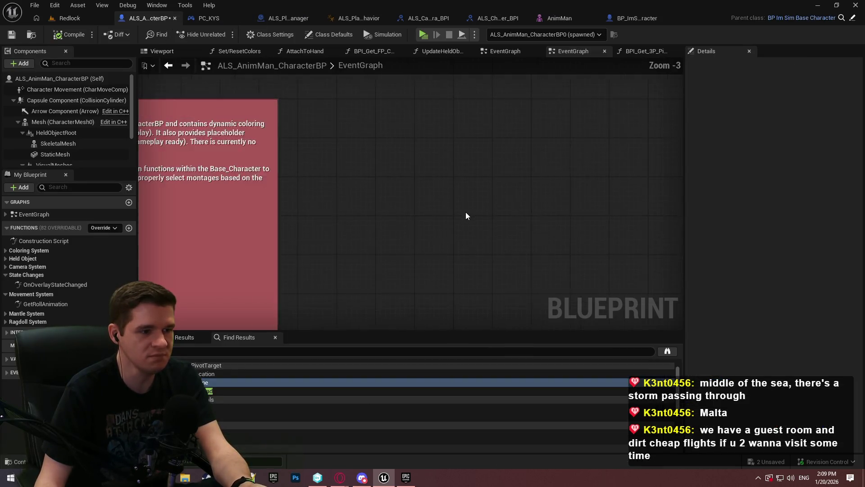
- Place a follow camera reference, wire it into Get Forward Vector, and save the Blueprint
scroll(466, 212, "down", 6)
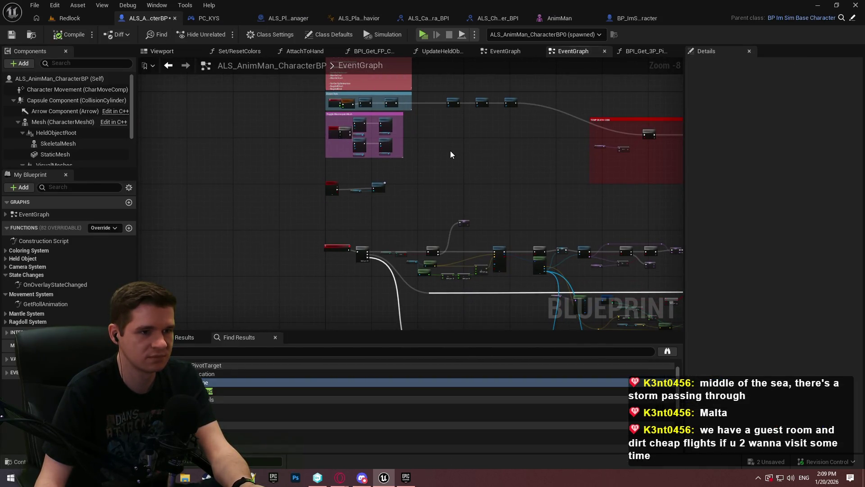
scroll(451, 150, "up", 4)
scroll(458, 231, "down", 3)
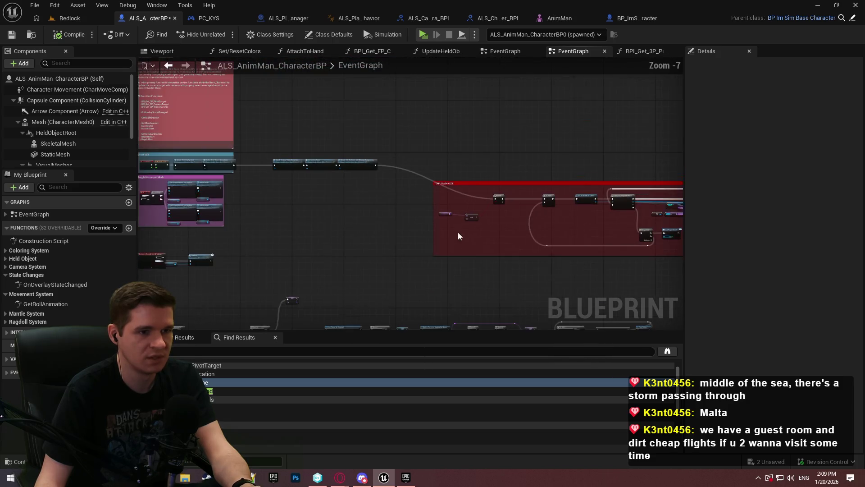
scroll(418, 201, "up", 1)
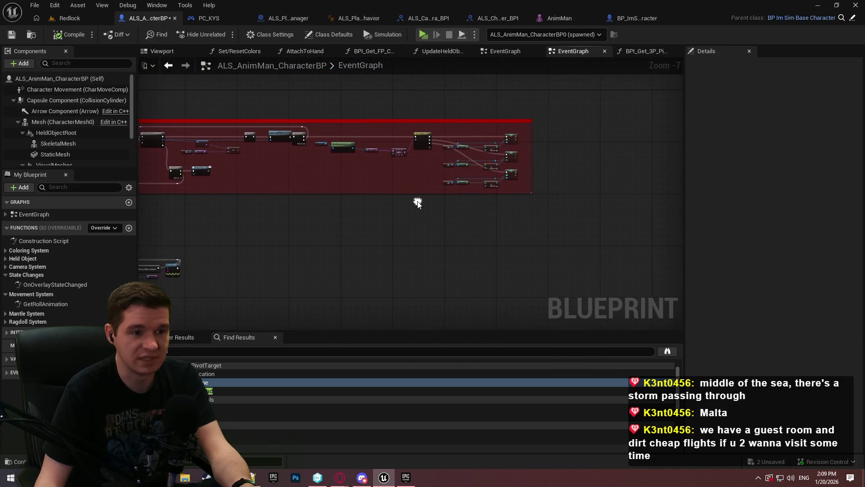
scroll(461, 203, "up", 2)
scroll(389, 191, "down", 2)
scroll(545, 138, "up", 1)
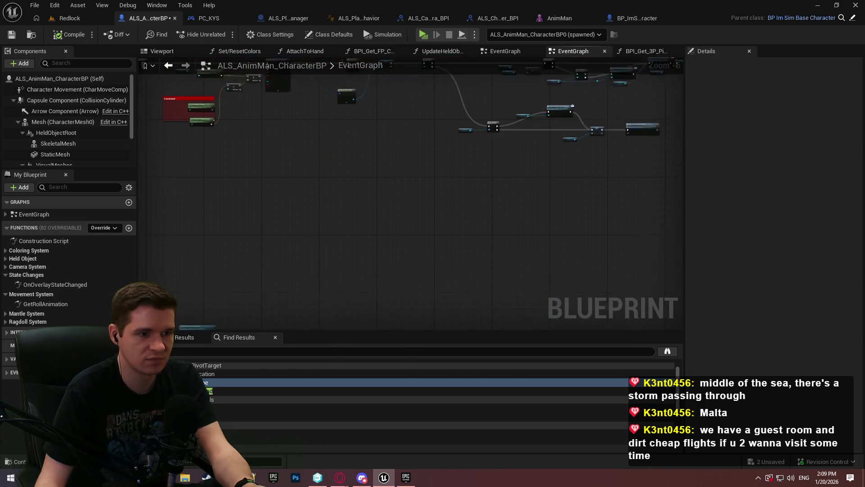
scroll(415, 251, "up", 2)
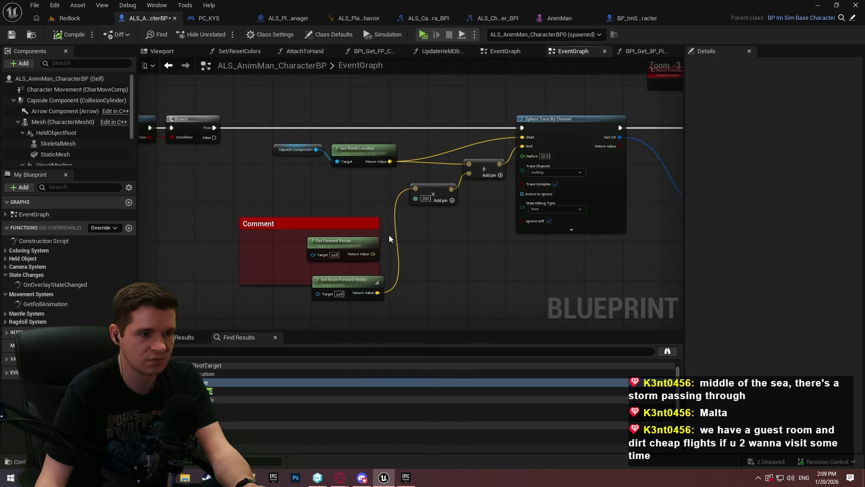
scroll(276, 242, "up", 2)
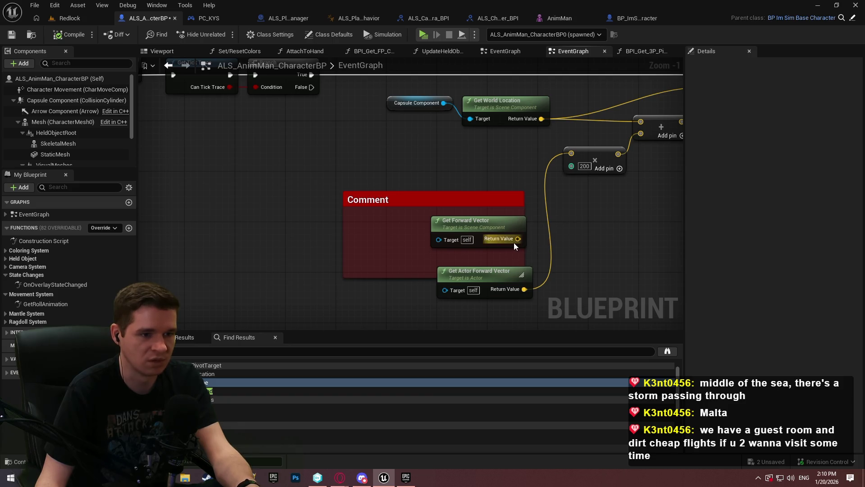
left_click_drag(391, 236, 463, 271)
scroll(74, 137, "down", 2)
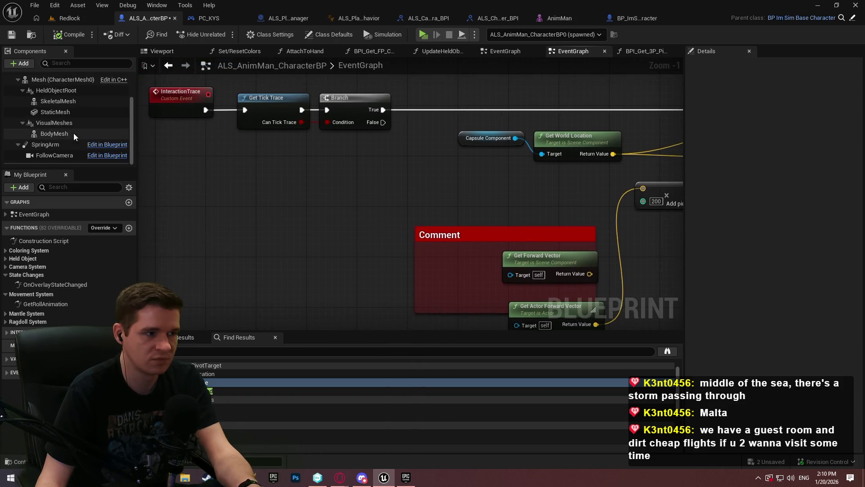
left_click_drag(54, 155, 512, 281)
left_click_drag(659, 264, 532, 217)
left_click(11, 36)
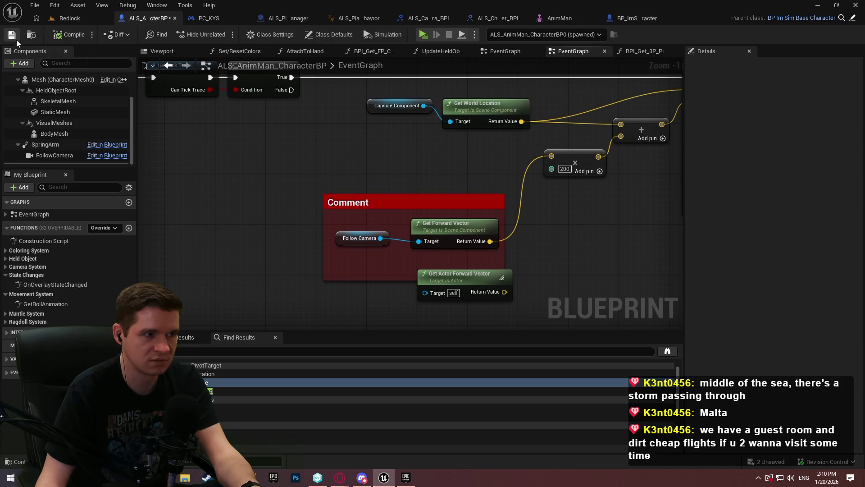
- Delete the Debug Key V/Z, time dilation and pause nodes, save, and view ALS_Camera_BPI
scroll(275, 162, "down", 2)
scroll(295, 154, "down", 4)
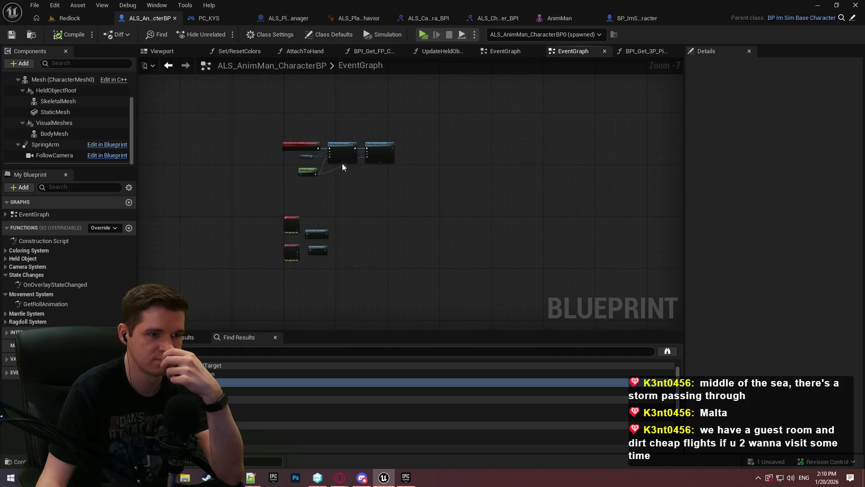
scroll(340, 165, "up", 4)
scroll(335, 172, "down", 4)
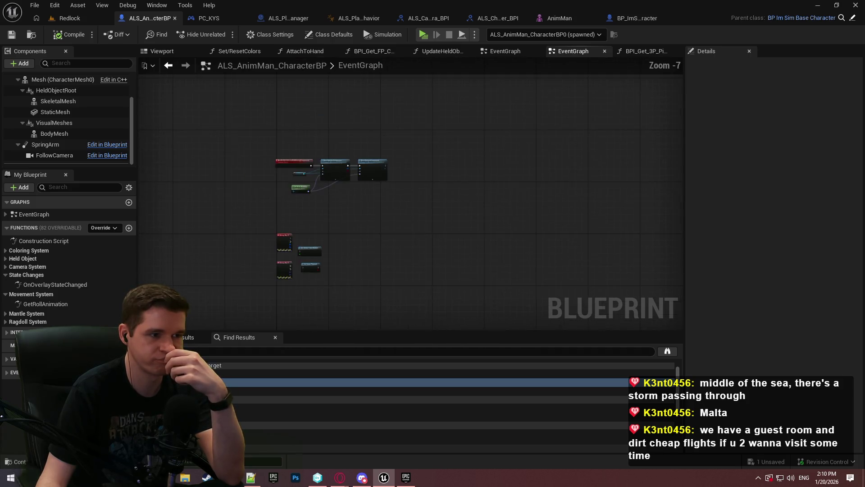
scroll(291, 111, "up", 4)
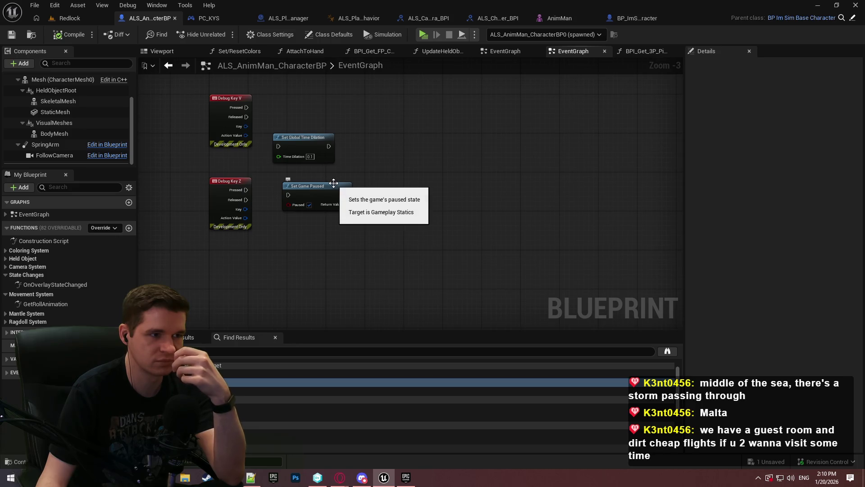
mouse_move(358, 230)
left_mouse_down()
mouse_move(192, 112)
mouse_move(193, 123)
left_mouse_up()
key("c")
key("Delete")
scroll(469, 137, "down", 4)
left_click(12, 35)
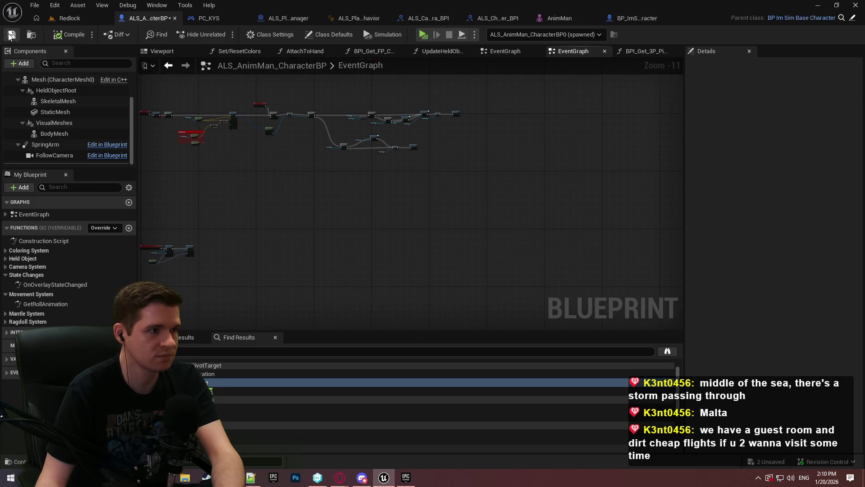
left_click(464, 18)
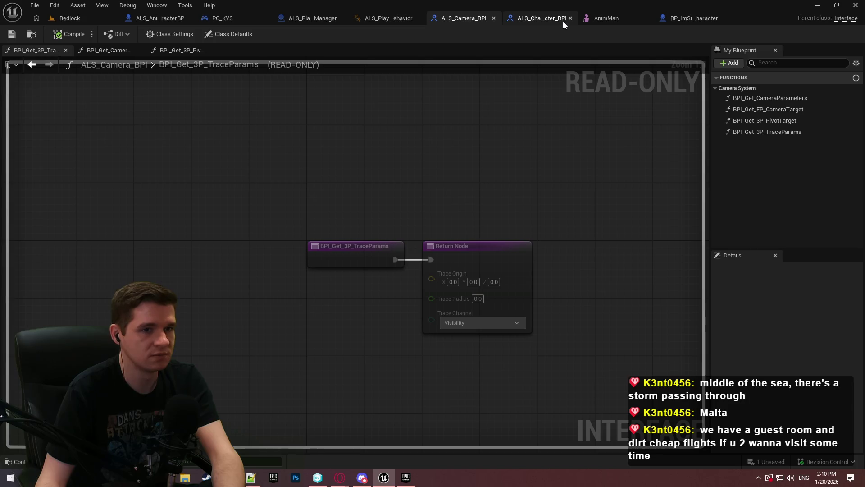
- Open BP_ImSimBaseCharacter's EventGraph and locate the Debug Key Tab flip-flop nodes
left_click(691, 19)
scroll(458, 221, "down", 4)
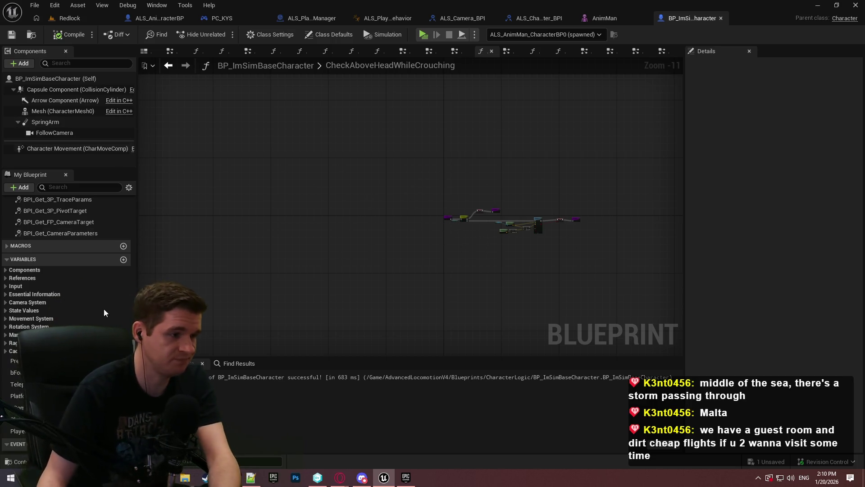
scroll(69, 293, "up", 4)
scroll(67, 248, "up", 5)
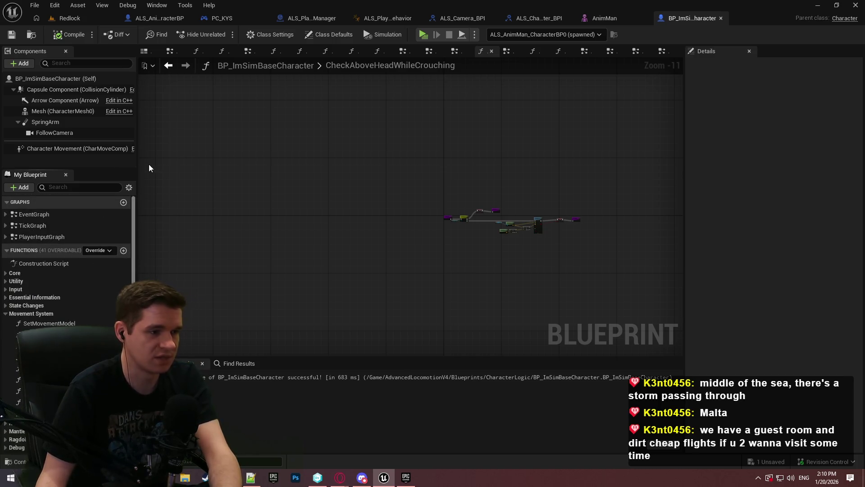
scroll(535, 214, "up", 3)
scroll(535, 213, "up", 5)
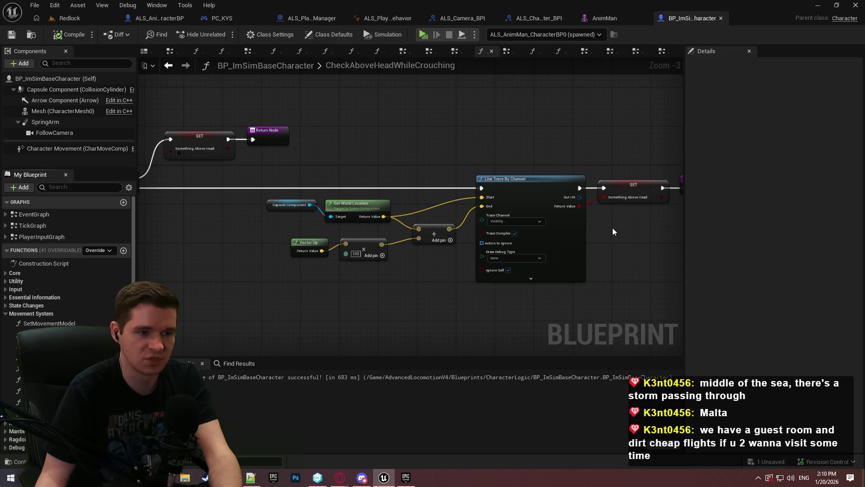
double_click(48, 218)
left_click_drag(380, 294, 362, 123)
scroll(361, 122, "up", 4)
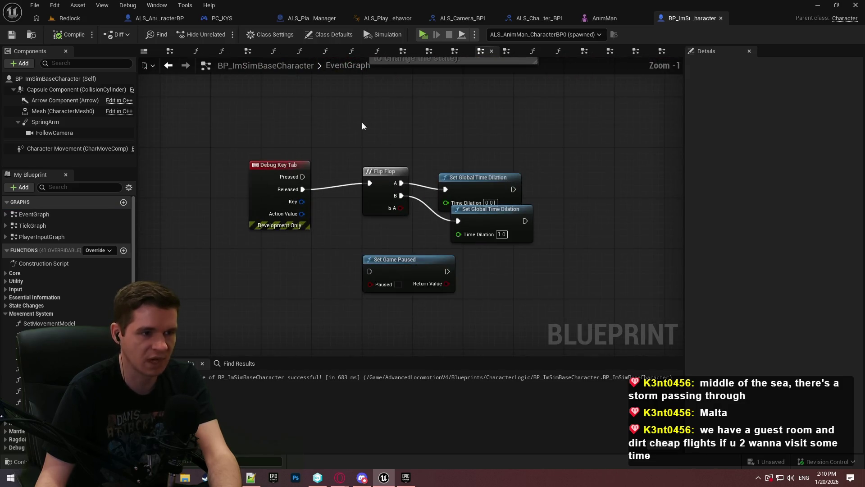
- Delete the unconnected Set Game Paused node and compile BP_ImSimBaseCharacter
left_click(414, 260)
key("Delete")
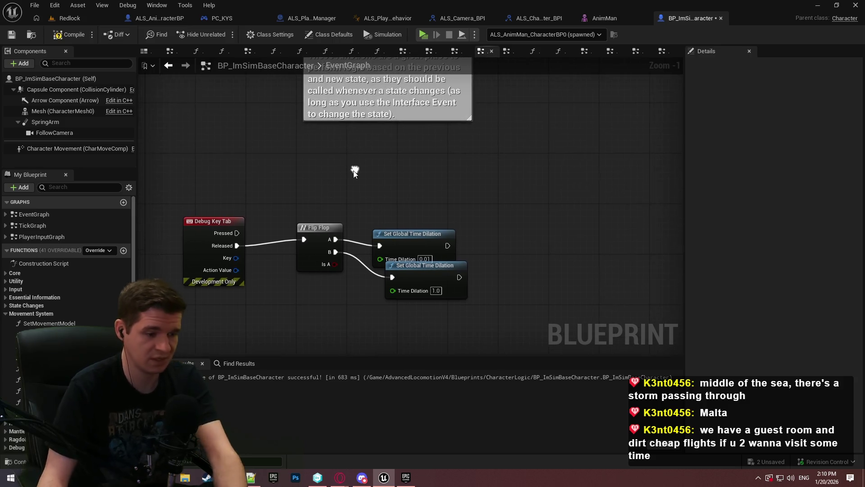
left_click_drag(419, 114, 354, 169)
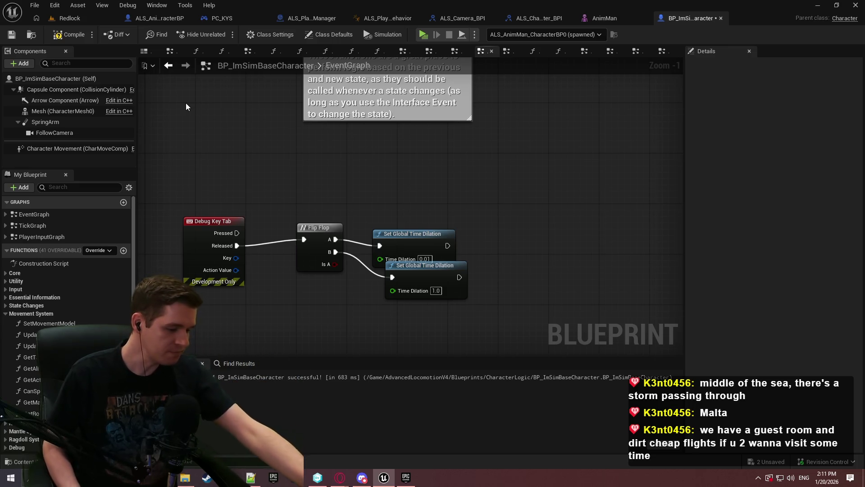
left_click(62, 32)
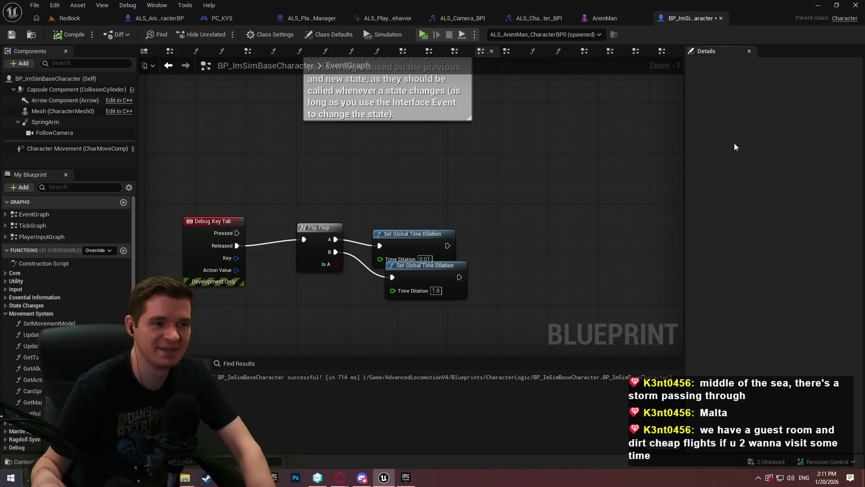
- Save BP_ImSimBaseCharacter and switch to ALS_PlayerCameraBehavior's Aiming state AnimGraph
left_click(11, 35)
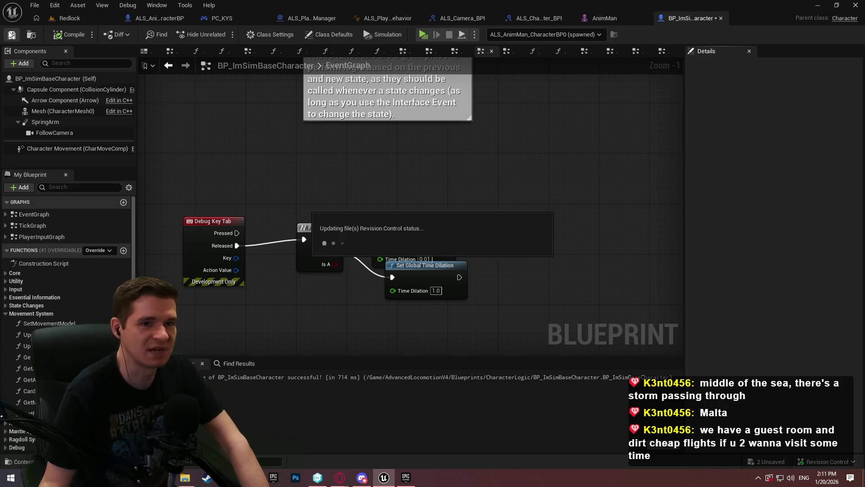
left_click(523, 18)
left_click(456, 17)
left_click(378, 20)
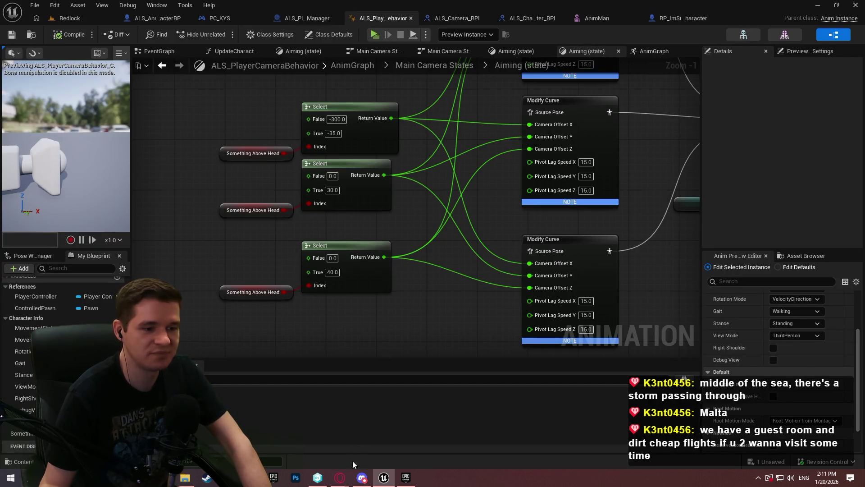
- Open a new Opera GX private window from the taskbar and bring it to the front
right_click(341, 478)
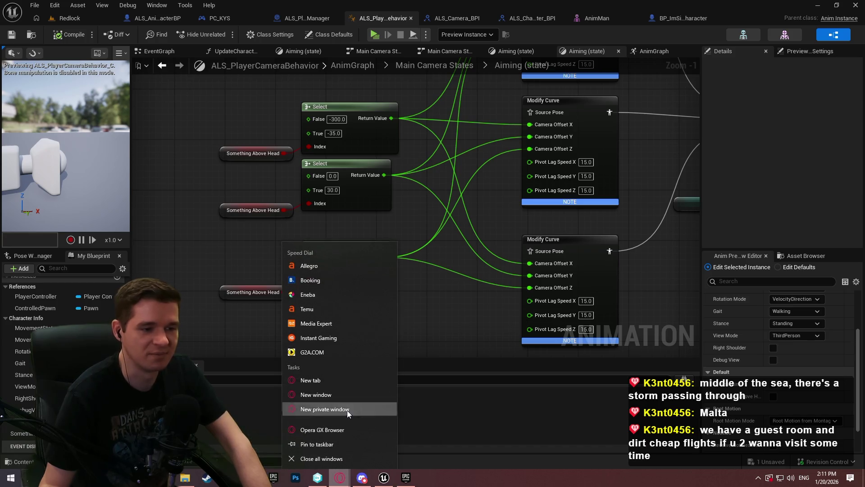
left_click(347, 410)
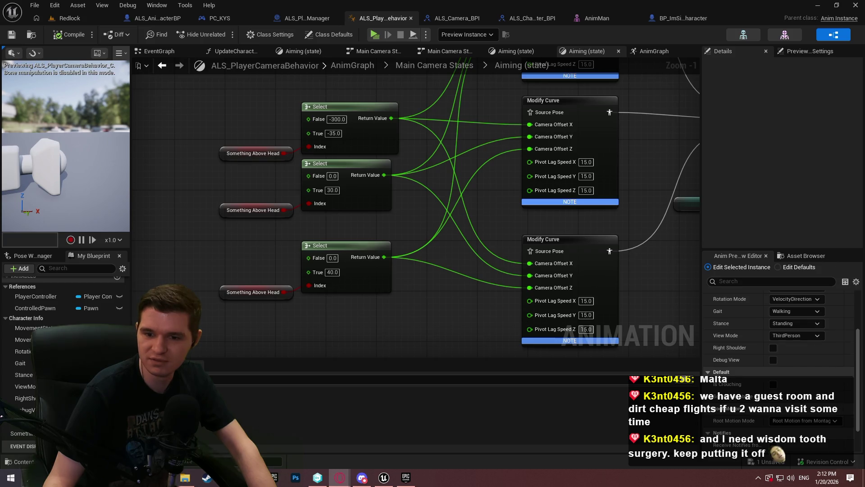
key("alt+Tab")
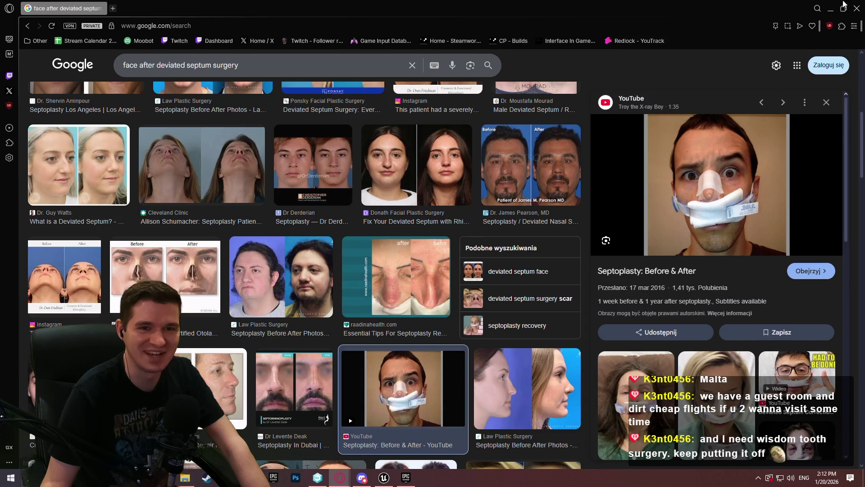
- Close the Opera GX private window to return to the Unreal Engine camera behaviour graph
left_click(857, 9)
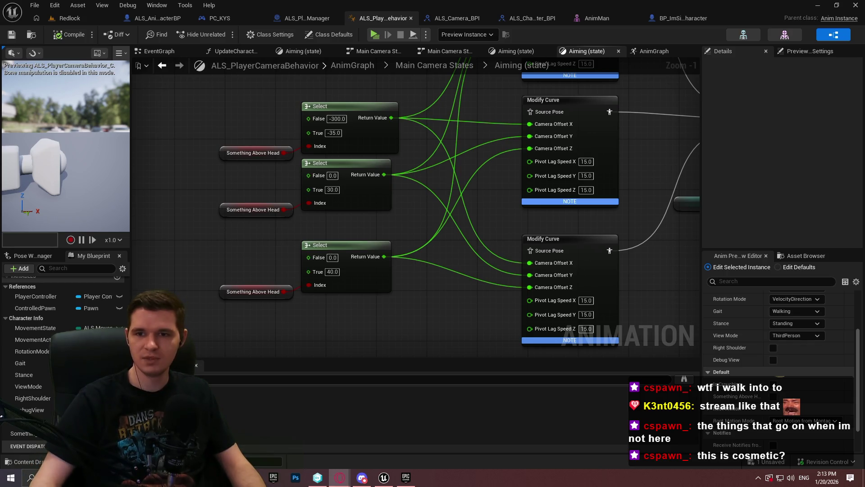
left_click_drag(864, 211, 126, 176)
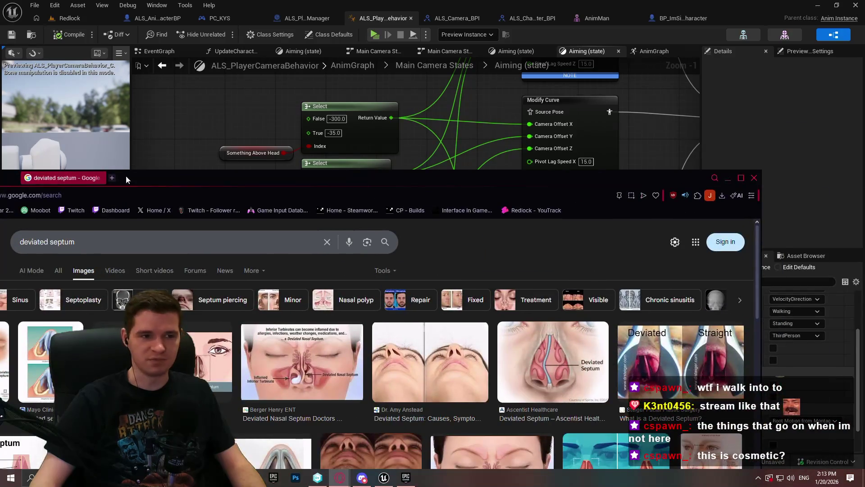
double_click(405, 177)
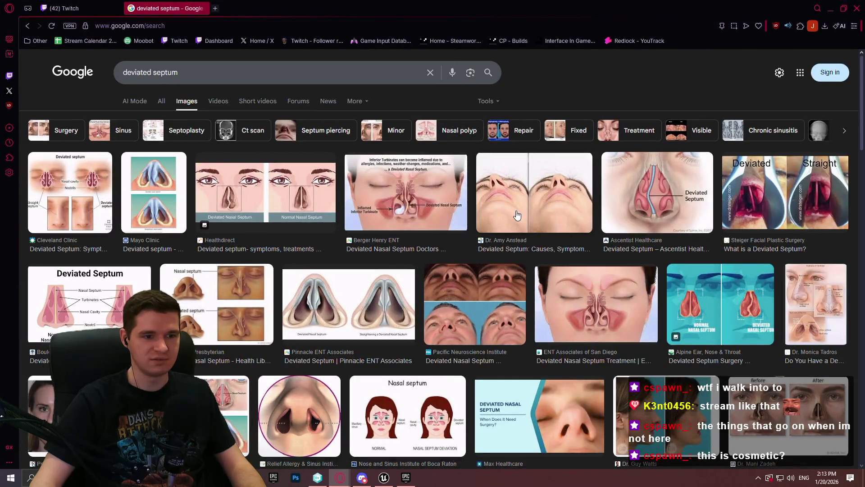
scroll(517, 215, "down", 3)
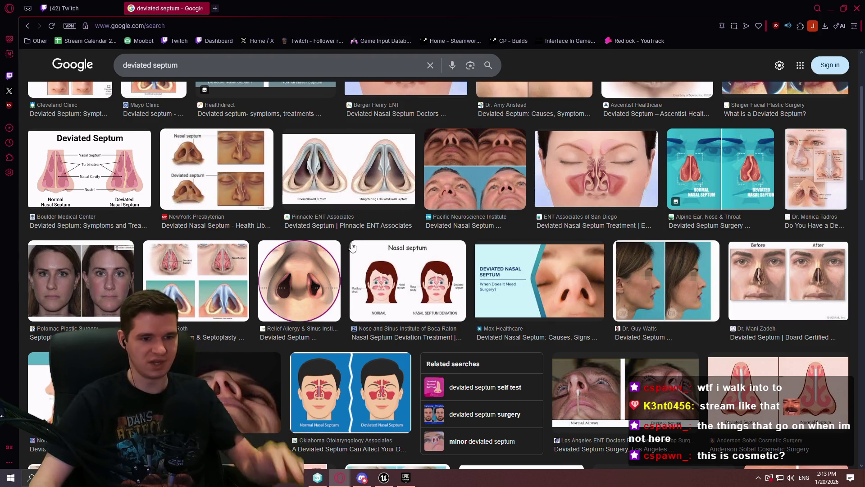
key("alt+Tab")
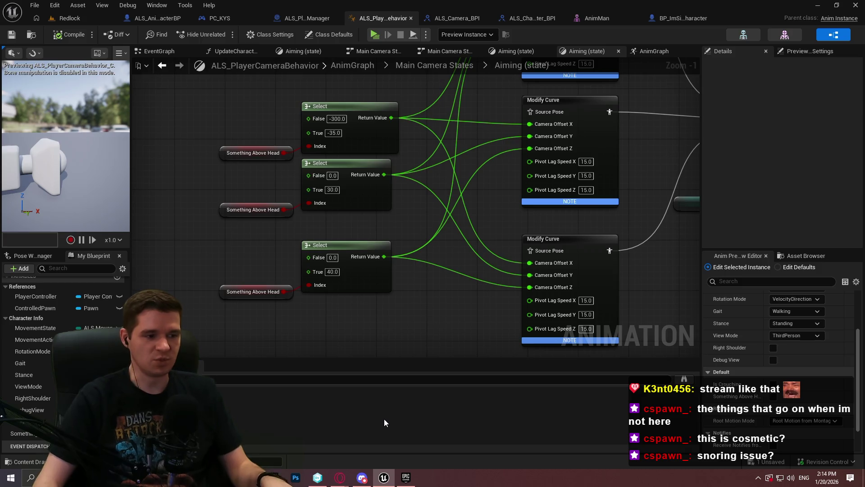
- Pan the camera AnimGraph past Blend Poses to the Gait blend, then open ALS_PlayerCameraManager's CustomCameraBehavior
key("ctrl+f")
left_click(385, 335)
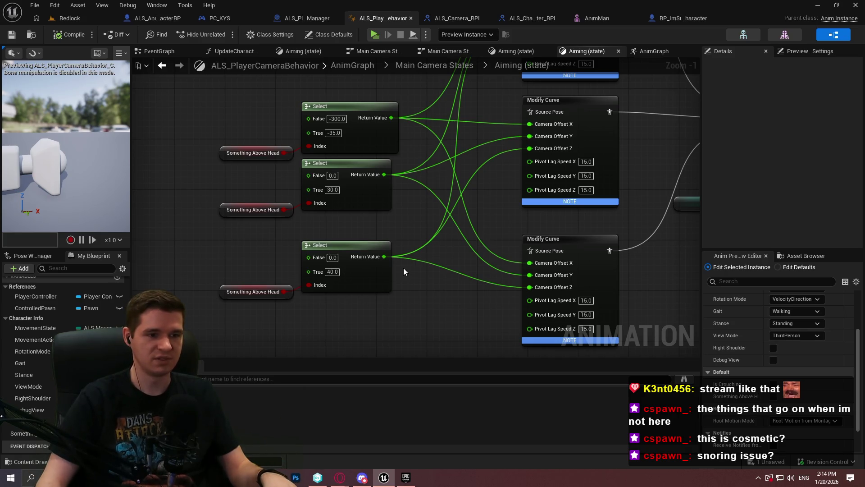
left_click_drag(454, 233, 504, 246)
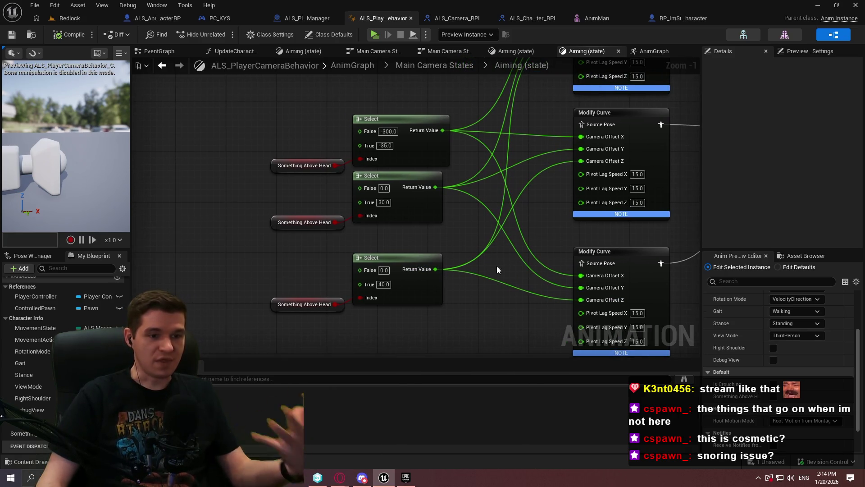
mouse_move(545, 317)
left_mouse_down()
mouse_move(533, 247)
mouse_move(486, 239)
mouse_move(419, 251)
mouse_move(597, 198)
mouse_move(505, 177)
mouse_move(410, 304)
mouse_move(409, 333)
mouse_move(466, 261)
left_mouse_up()
scroll(505, 177, "down", 1)
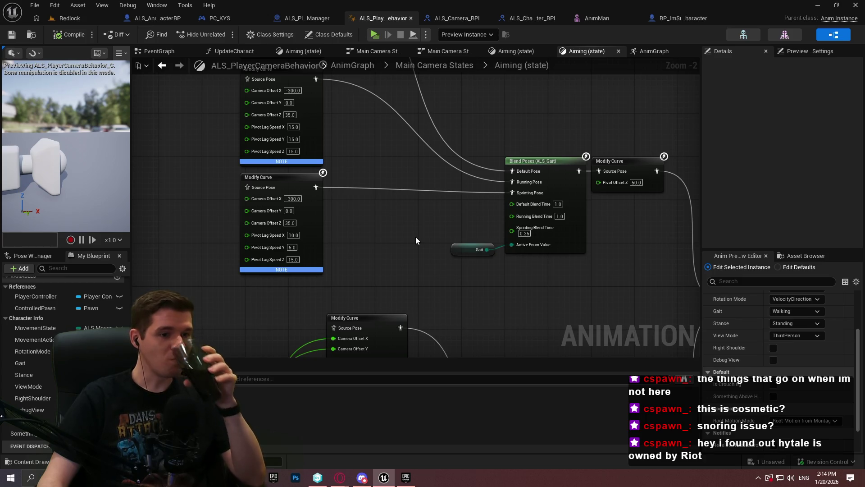
mouse_move(511, 172)
left_mouse_down()
mouse_move(404, 96)
mouse_move(604, 68)
left_mouse_up()
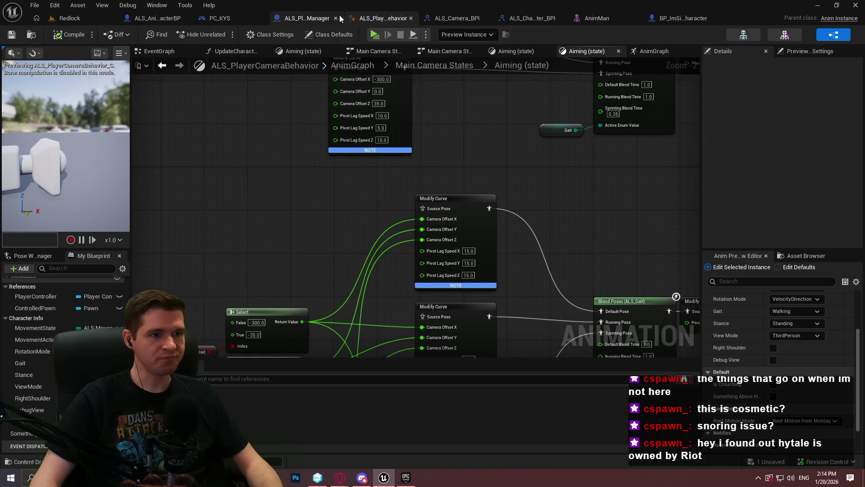
left_click(311, 17)
scroll(525, 211, "down", 5)
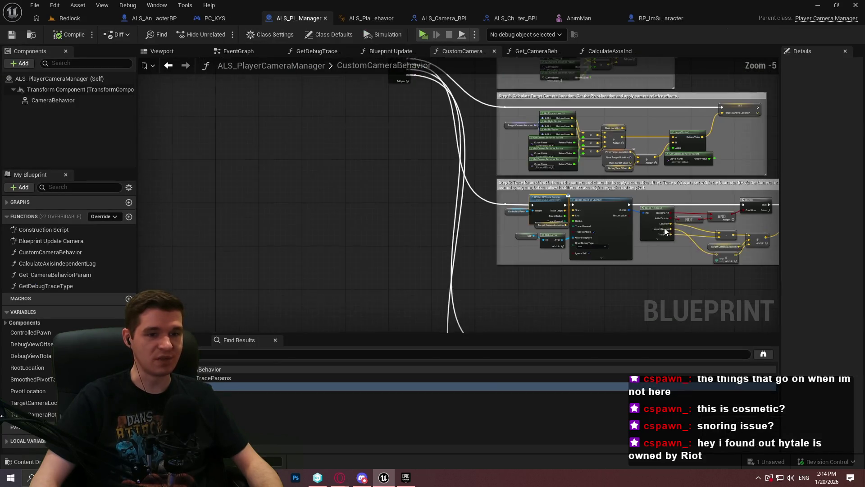
- Glance at the Redlock level editor and return to the ALS_PlayerCameraManager graph
scroll(525, 211, "up", 2)
scroll(541, 209, "down", 3)
right_click(543, 212)
scroll(518, 225, "down", 1)
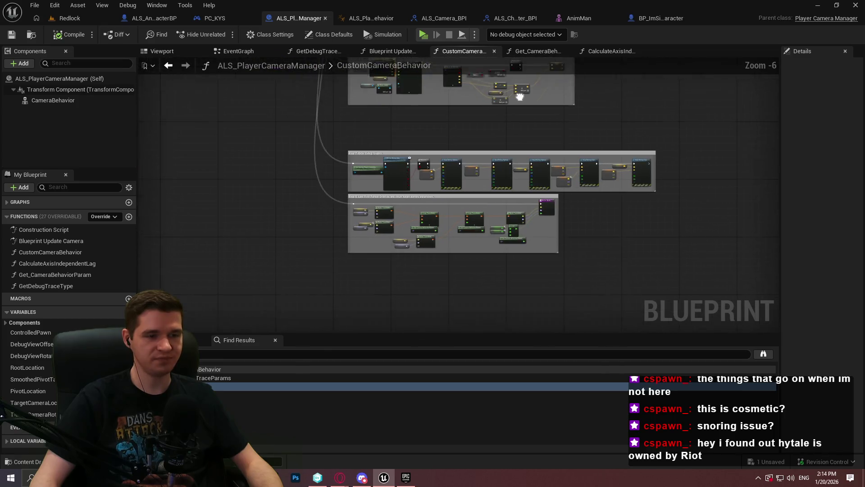
scroll(499, 238, "up", 1)
left_click(88, 17)
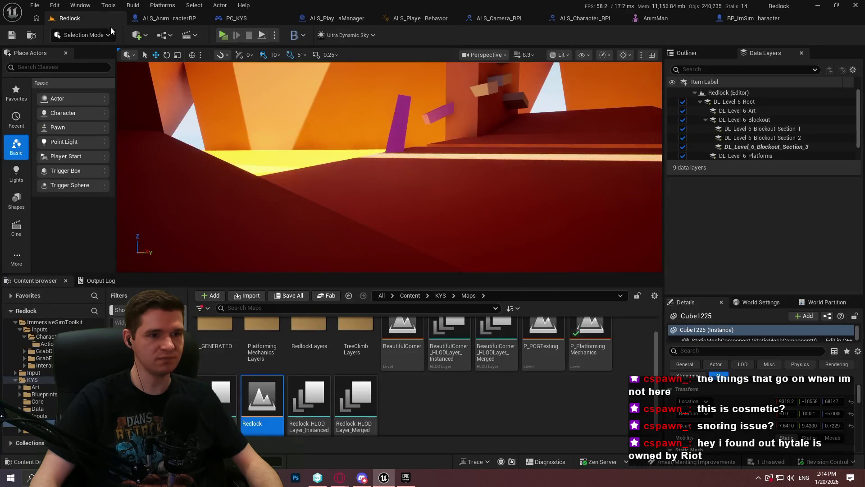
left_click(319, 17)
scroll(496, 239, "up", 5)
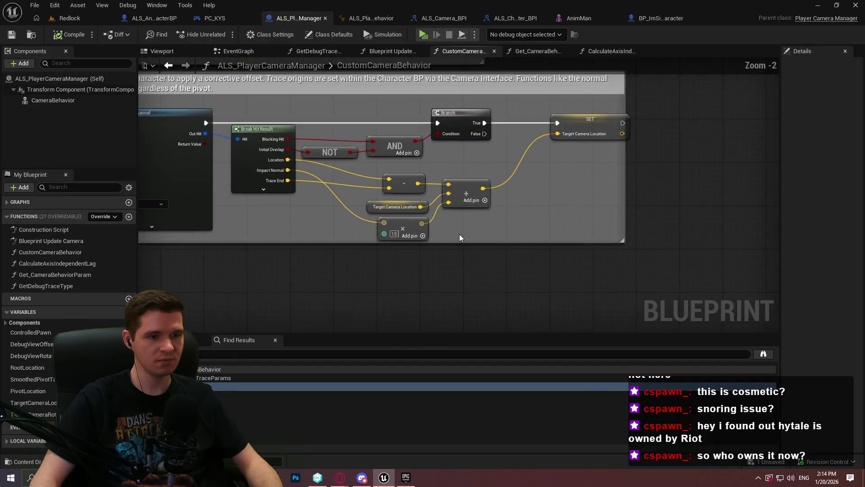
- Wrap the Target Camera Location and multiply nodes in a new comment
left_click(397, 222)
left_click(396, 203, "ctrl")
key("c")
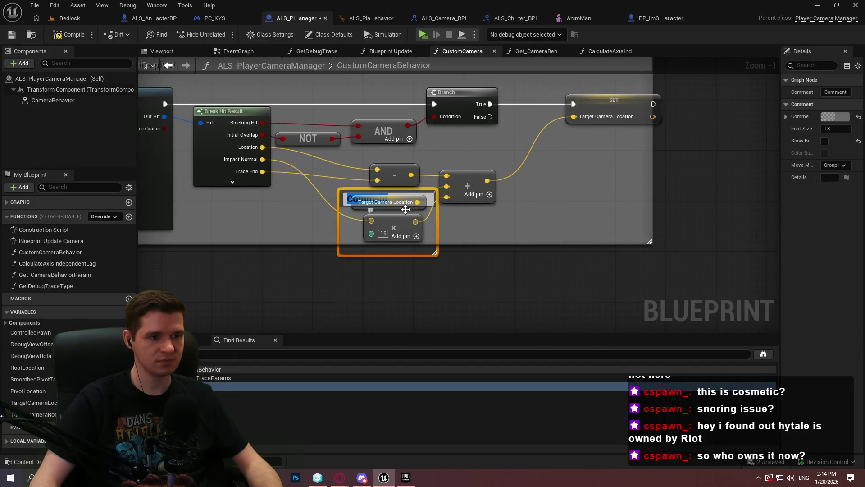
left_click(431, 190)
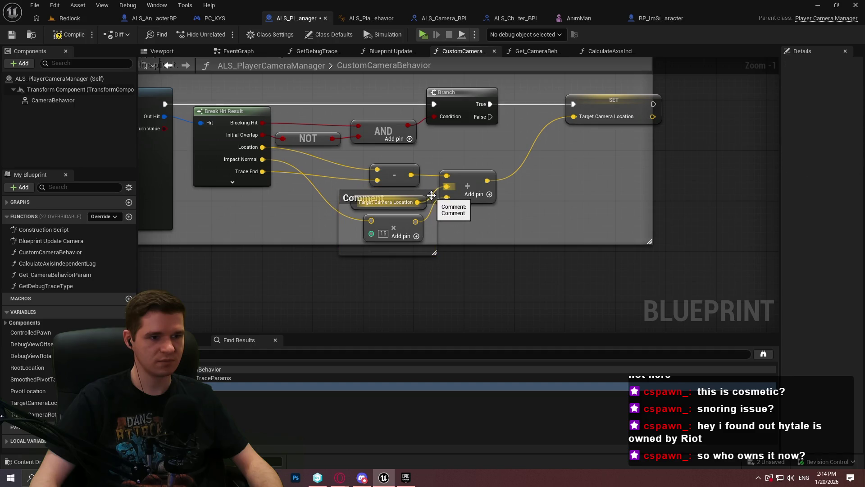
left_click(428, 216)
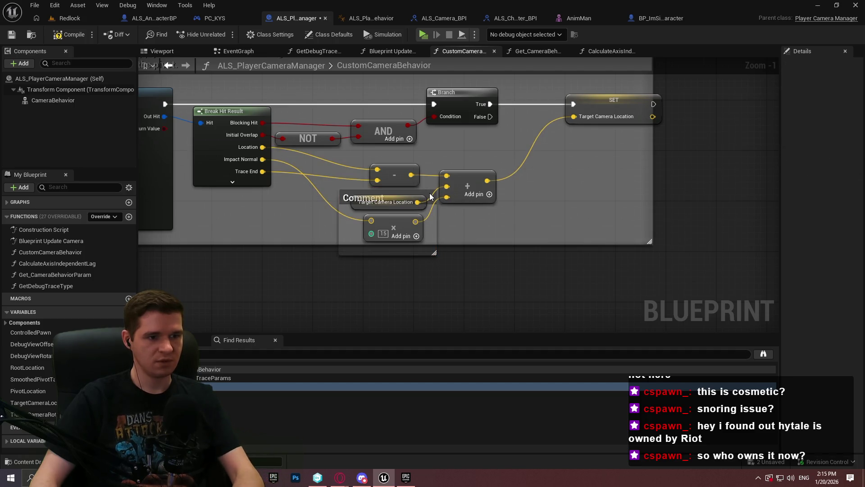
- Delete the small comment box, keeping its nodes, and move the multiply node below it
left_click(344, 195)
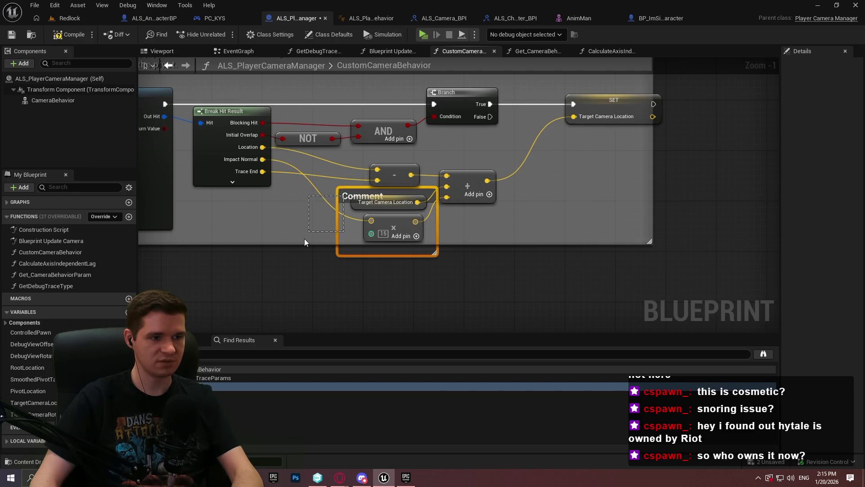
key("Delete")
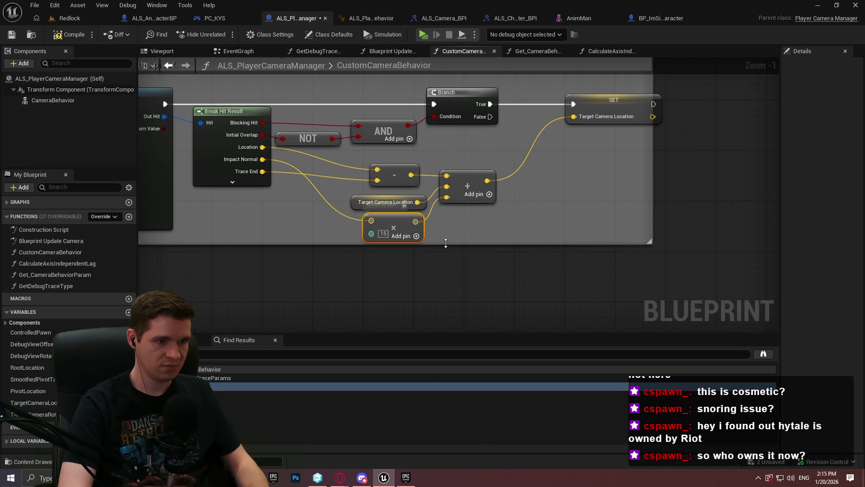
mouse_move(415, 221)
left_mouse_down()
mouse_move(433, 246)
mouse_move(407, 242)
mouse_move(380, 264)
left_mouse_up()
- Annotate the multiply node 'Added this to push camera away from wall' and fit it inside the enlarged comment
type("Add")
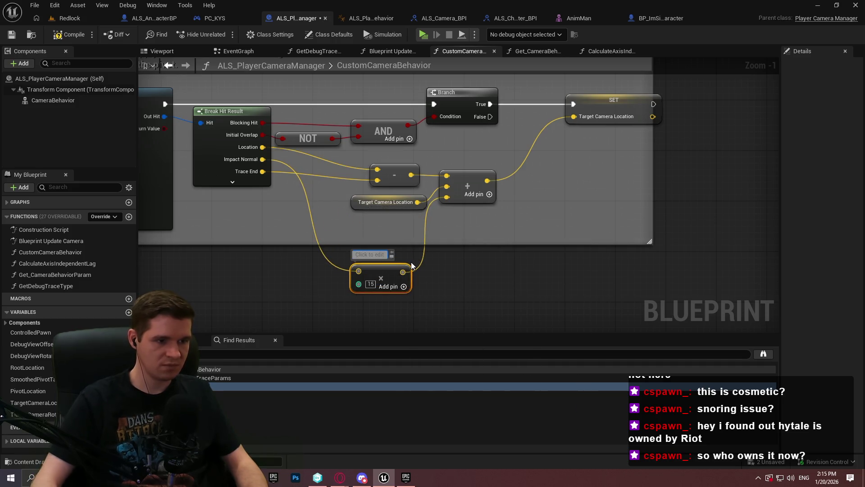
type("ed this")
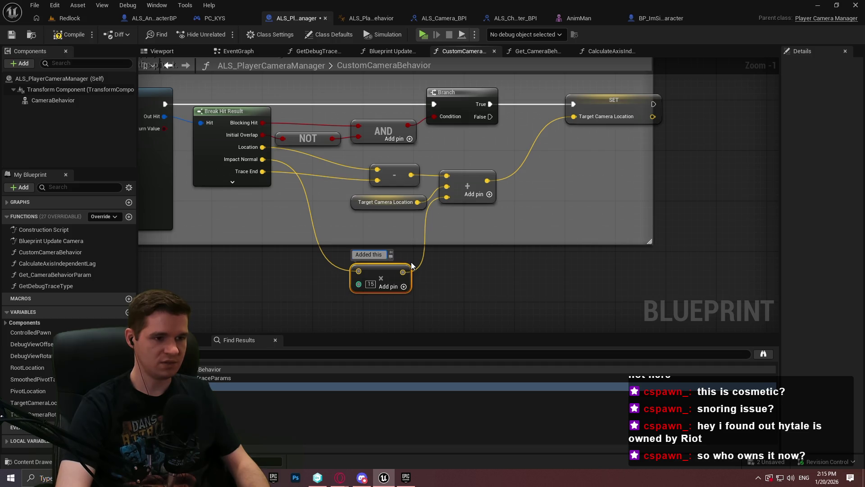
type(" to push camera away from wall")
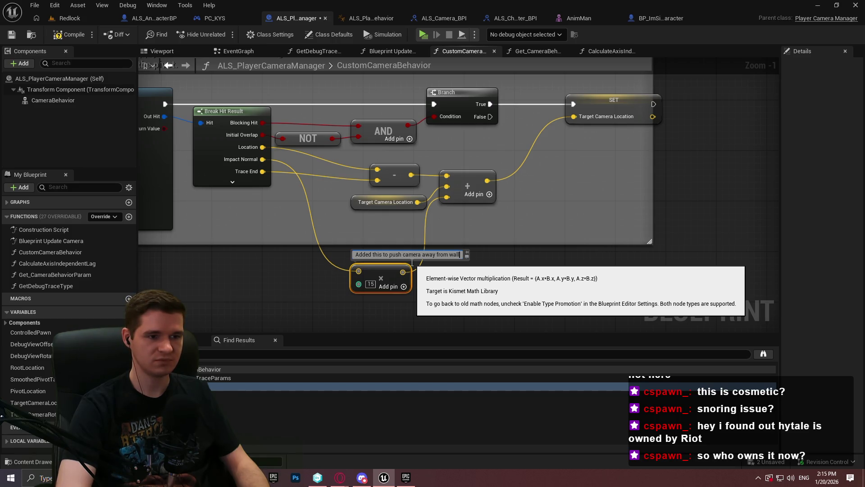
key("Return")
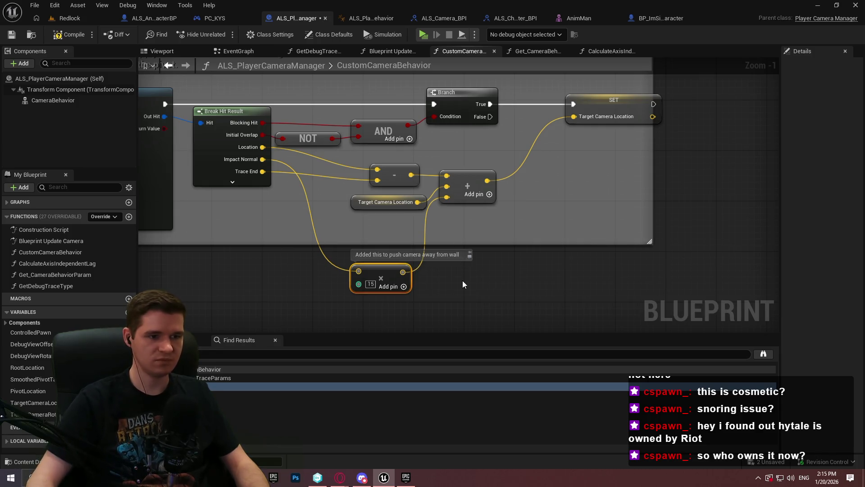
left_click_drag(390, 271, 397, 225)
left_click(448, 248)
left_click_drag(440, 244, 442, 261)
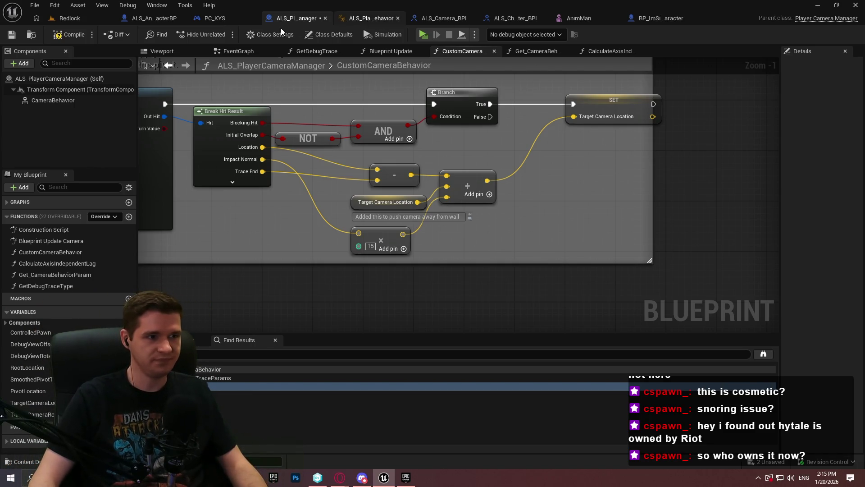
- Save the ALS_PlayerCameraManager blueprint and bring up PC_KYS
left_click(12, 38)
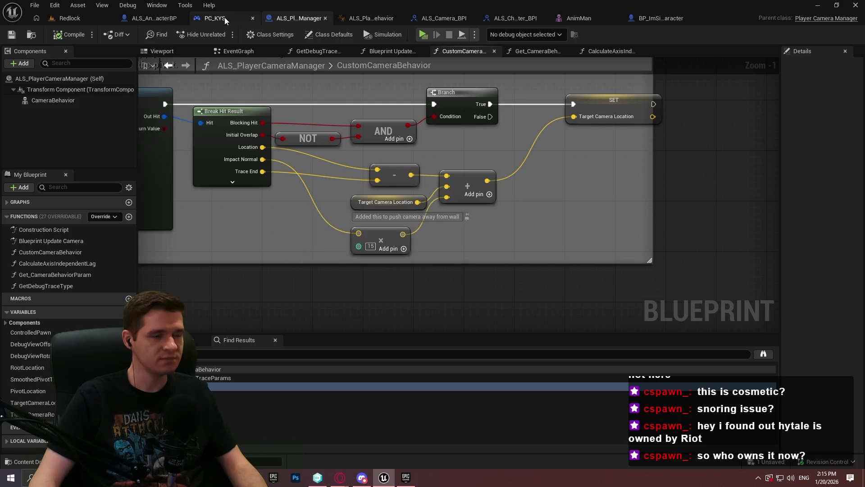
left_click(222, 18)
scroll(485, 210, "down", 3)
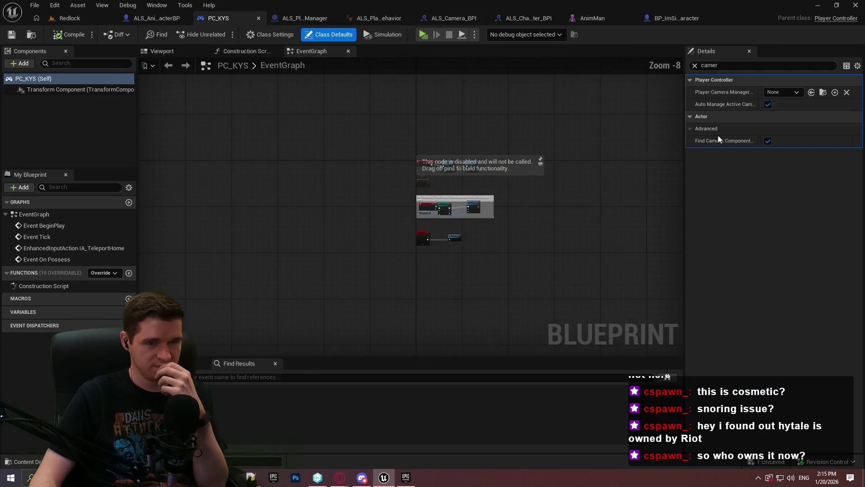
- Clear the Details search, review ALS_AnimMan_CharacterBP's PivotTarget and FP_CameraTarget graphs, then open ALS_Camera_BPI
left_click(694, 66)
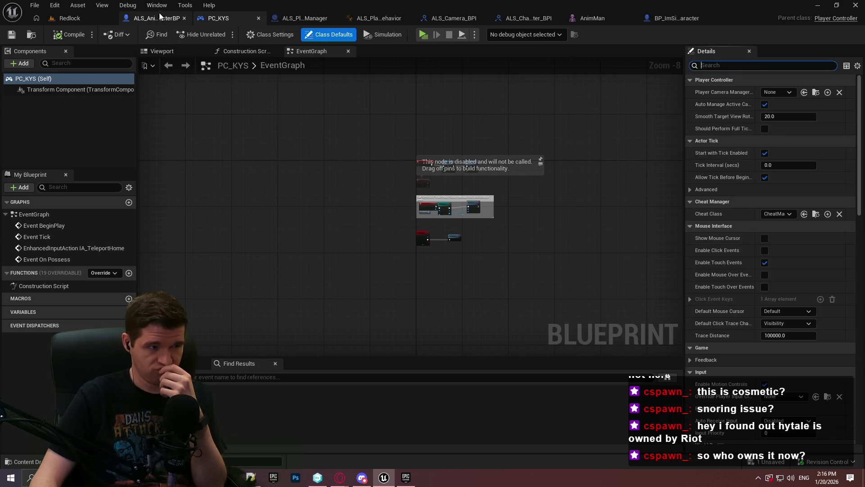
left_click(156, 18)
mouse_move(218, 175)
left_mouse_down()
mouse_move(521, 162)
mouse_move(514, 256)
left_mouse_up()
scroll(482, 241, "up", 8)
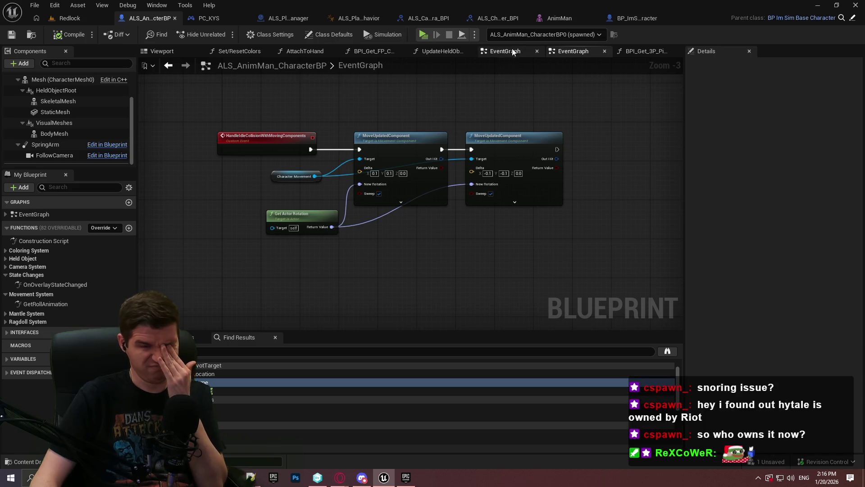
left_click(640, 51)
scroll(430, 170, "up", 3)
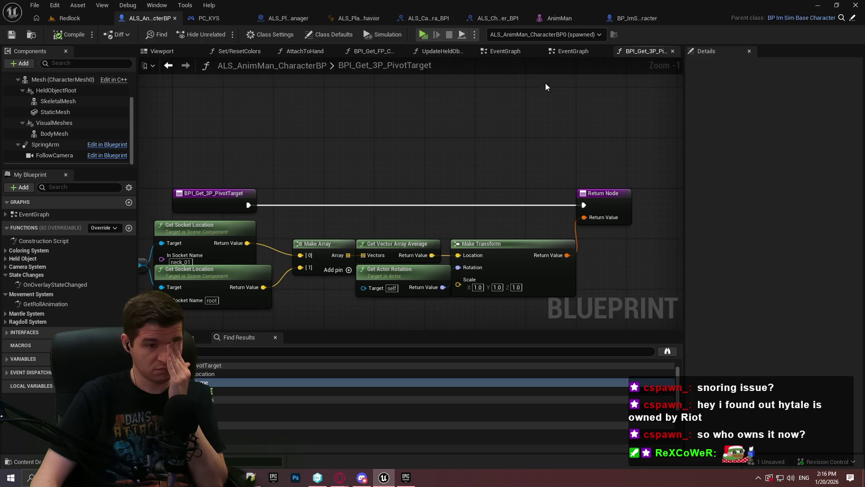
left_click(371, 48)
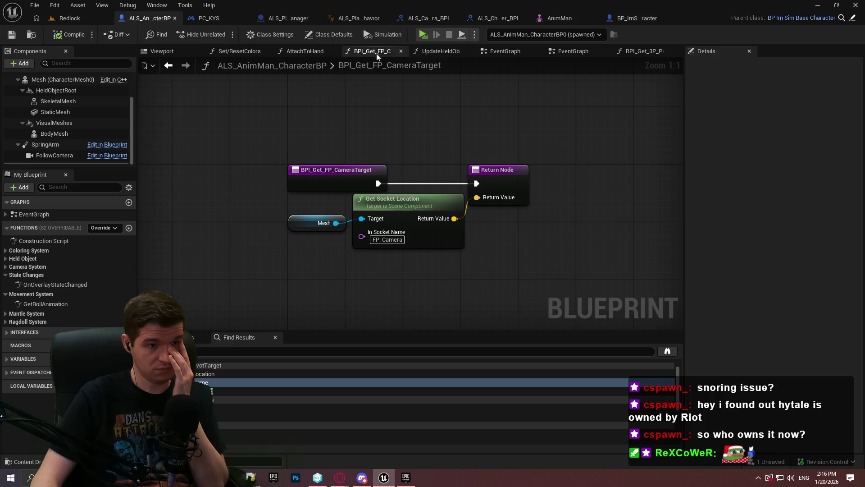
left_click(426, 19)
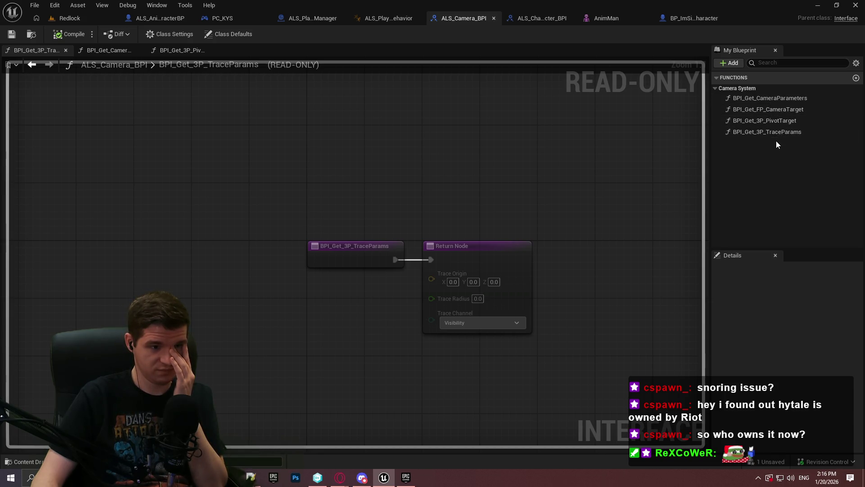
- Find references to BPI_Get_3P_TraceParams By Name (All) and step down through the results
right_click(777, 131)
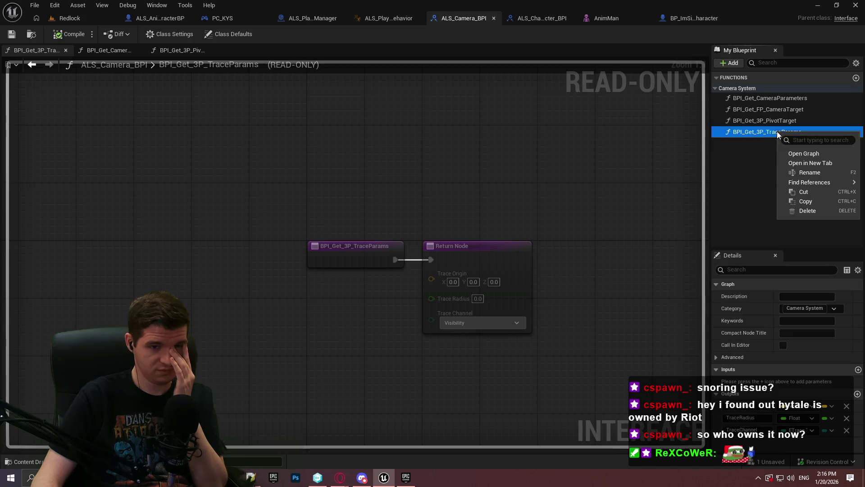
mouse_move(816, 184)
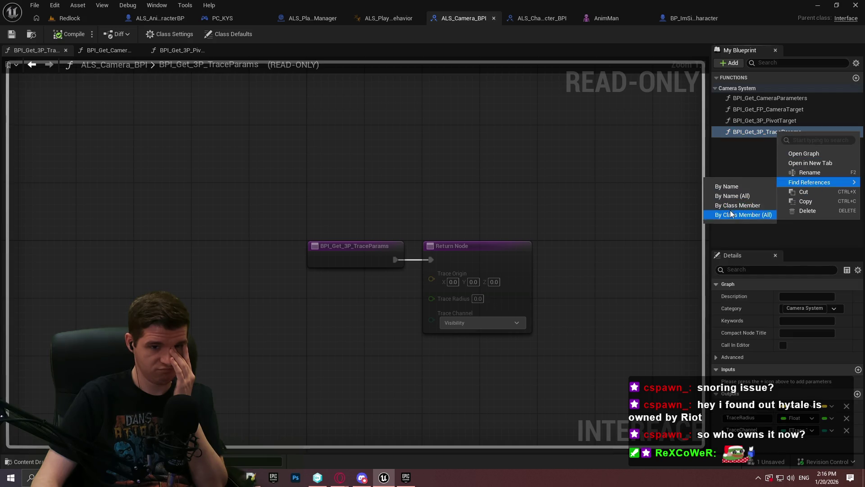
left_click(729, 194)
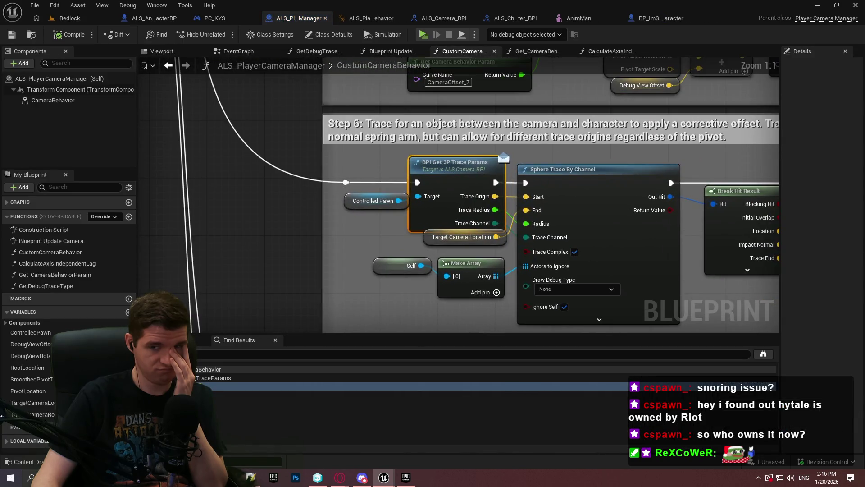
key("Down")
key("Down")
key("Down")
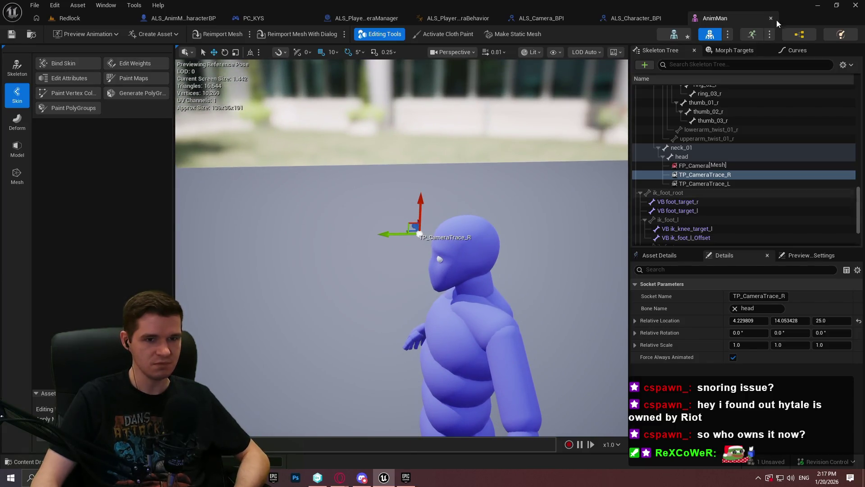
- Inspect the FP_Camera socket, then close the AnimMan skeleton, ALS_Character_BPI and ALS_Camera_BPI editors
left_click(710, 166)
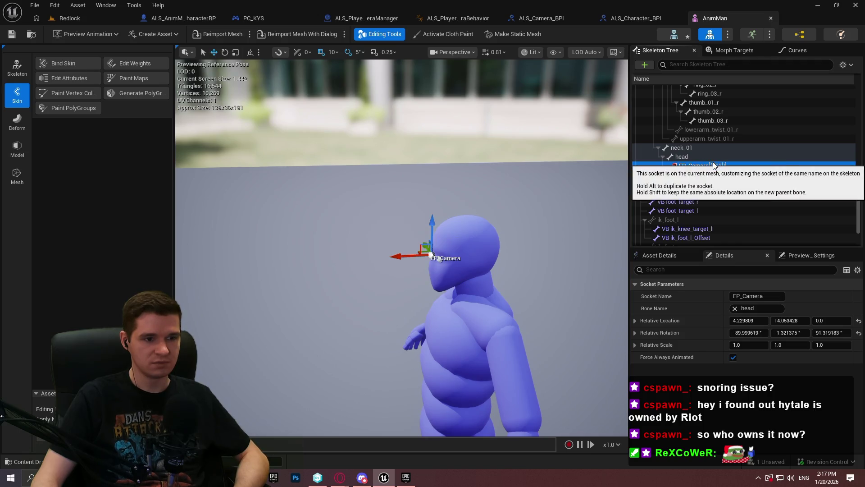
left_click(769, 20)
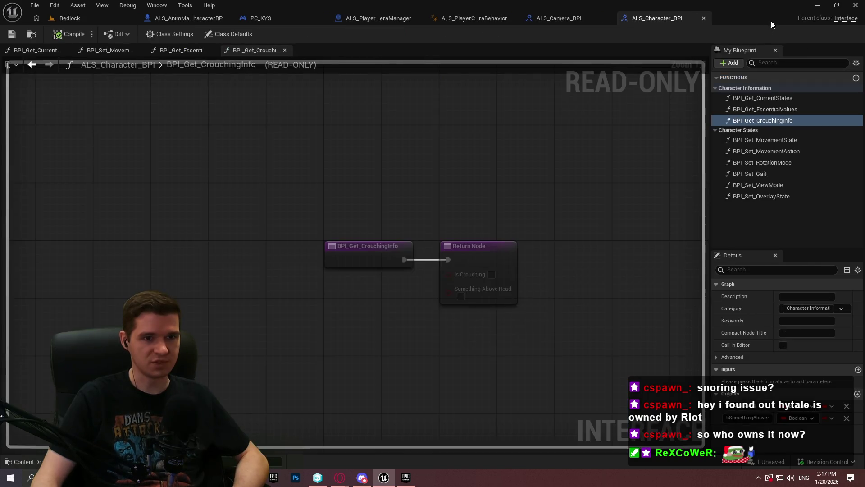
left_click(705, 18)
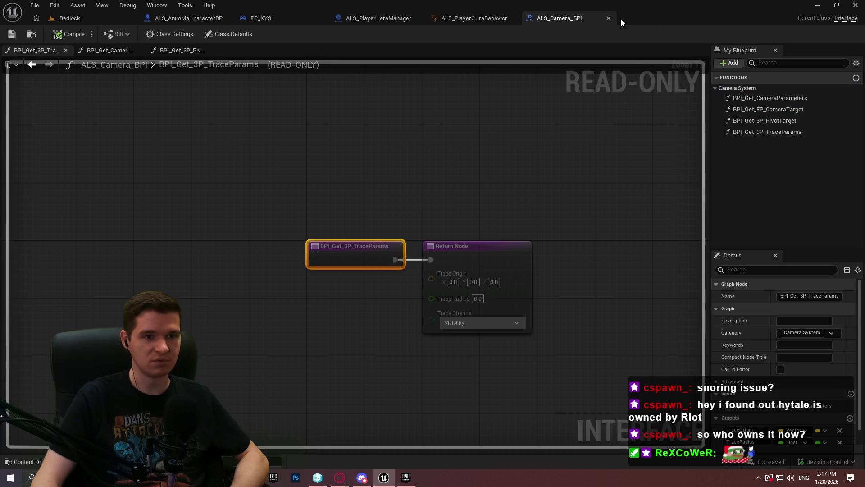
left_click(607, 19)
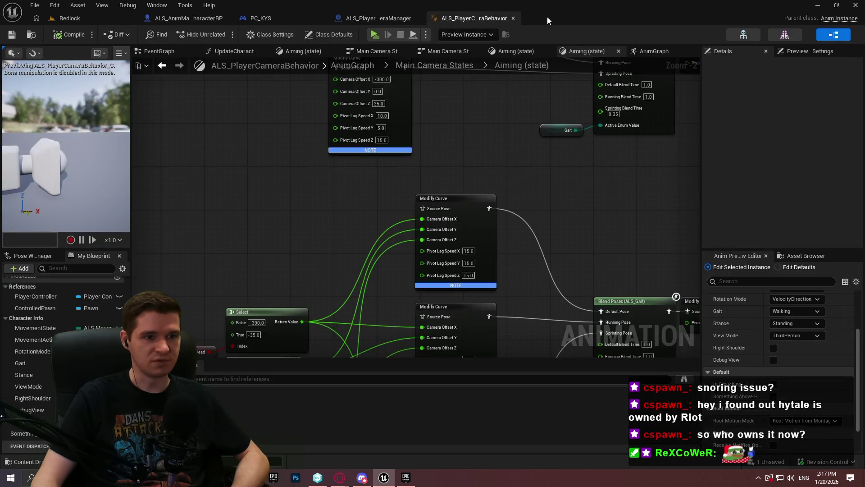
mouse_move(479, 79)
left_mouse_down()
mouse_move(527, 209)
mouse_move(569, 223)
mouse_move(566, 277)
left_mouse_up()
- Close the camera behavior, camera manager, PC_KYS and AnimMan character blueprints, then launch Standalone play
left_click(513, 18)
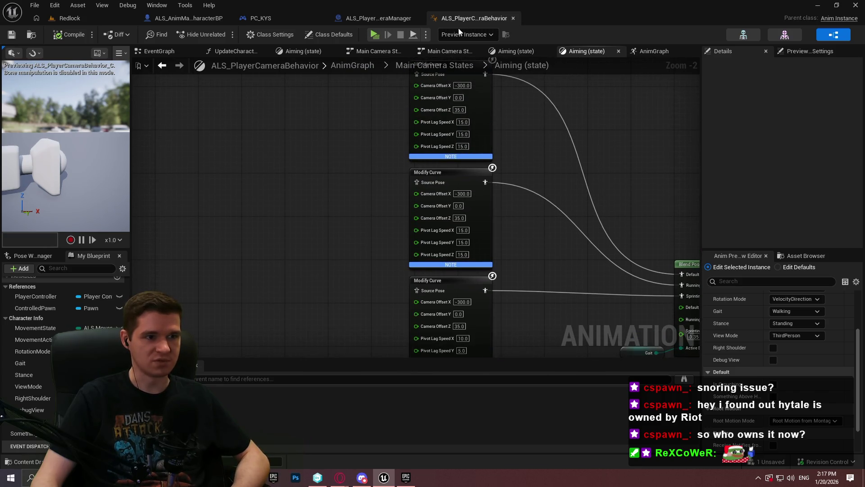
left_click(417, 18)
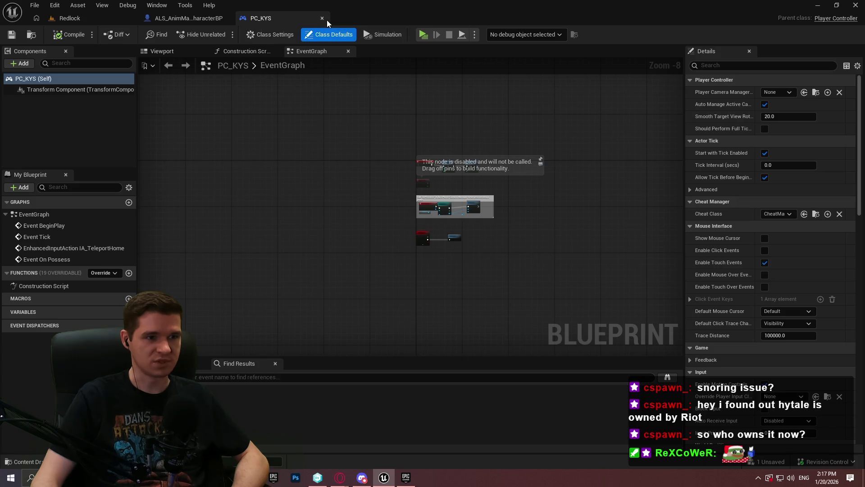
left_click(323, 18)
left_click(228, 18)
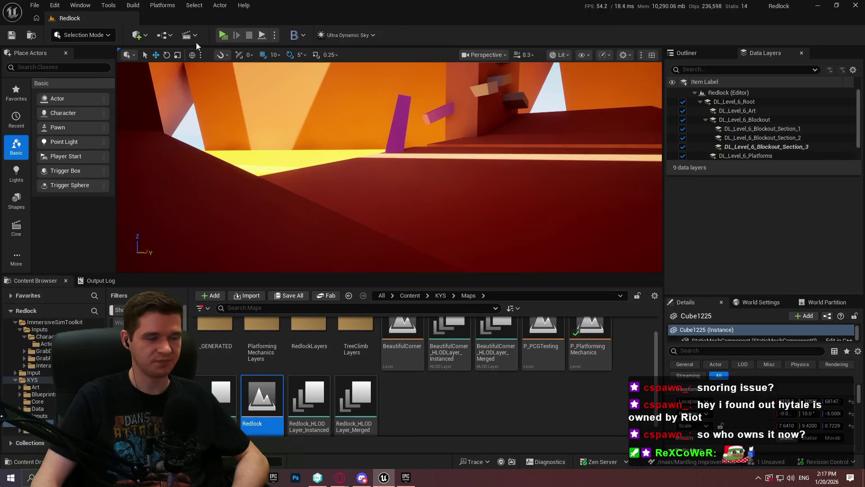
left_click(226, 37)
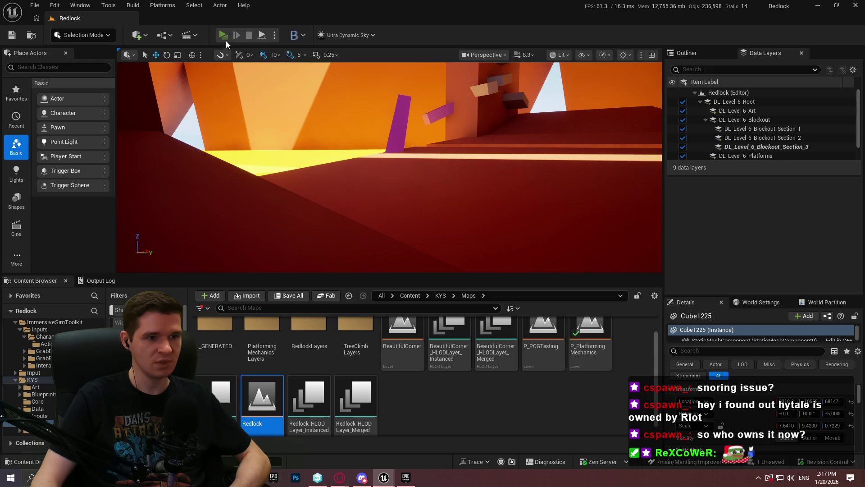
- Start the Redlock standalone preview and run the character forward, jumping to mantle the first ledges
key("Return")
key("w")
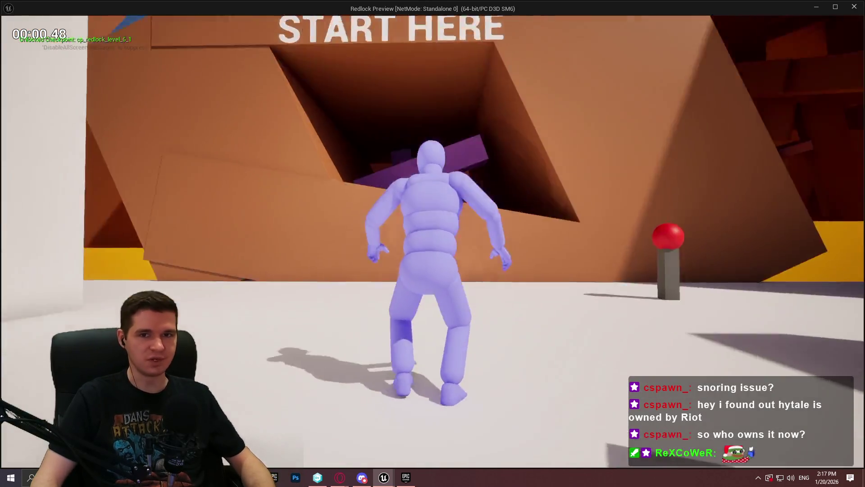
key("space")
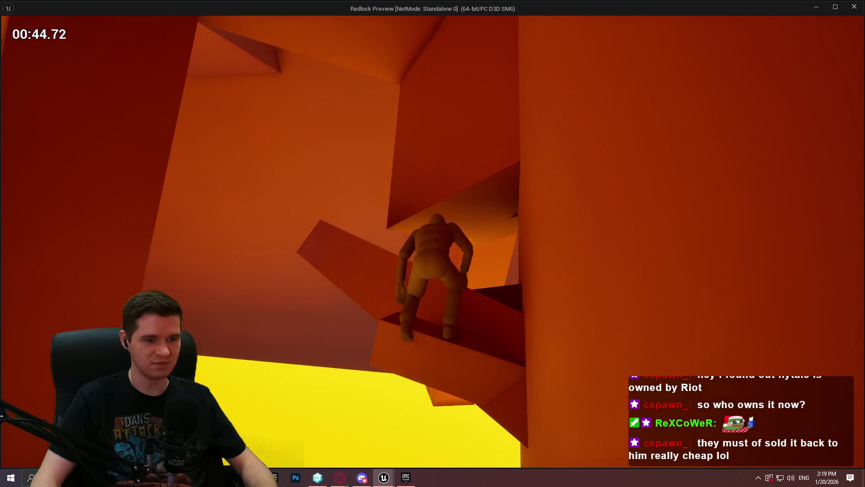
key("w")
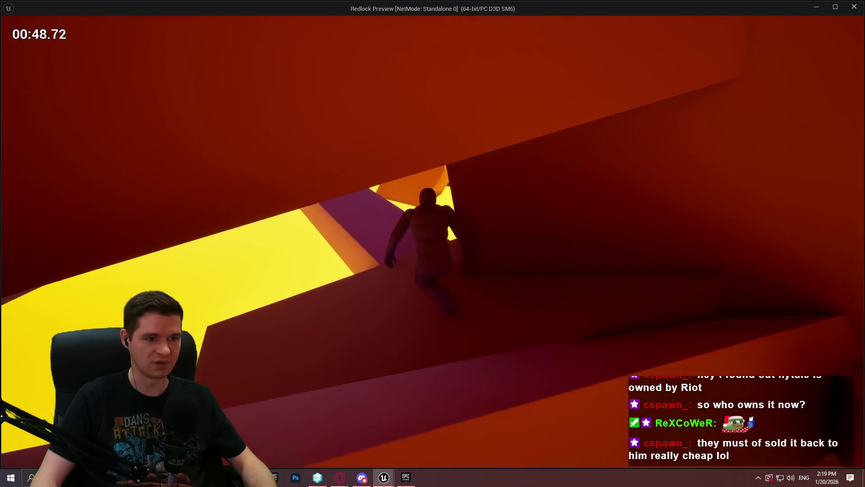
- Run through the orange corridor, up the crimson ramp, and mantle over the red wall
key("w")
key("w")
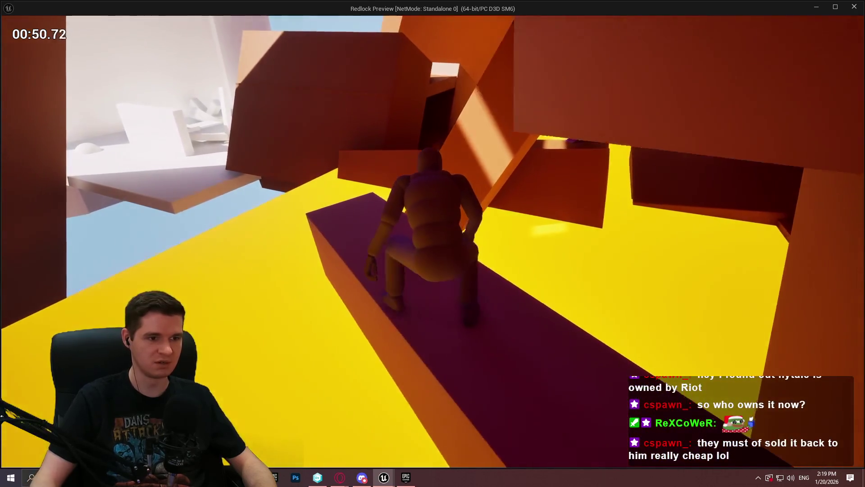
key("w")
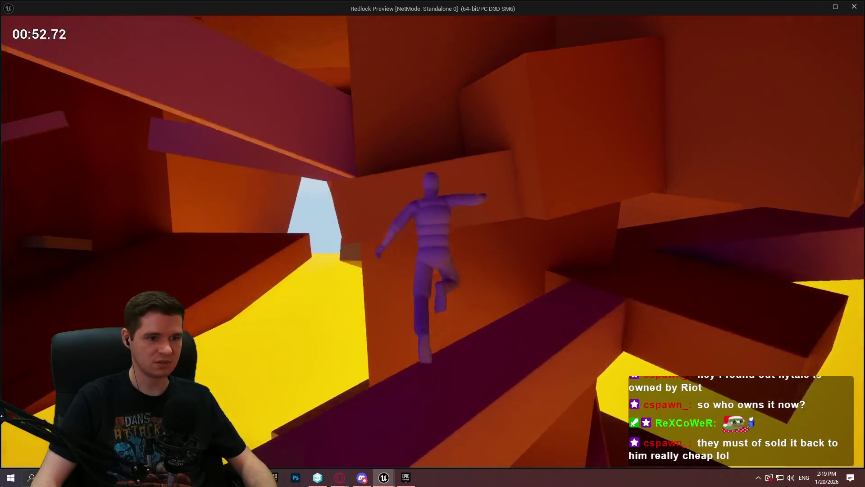
key("w")
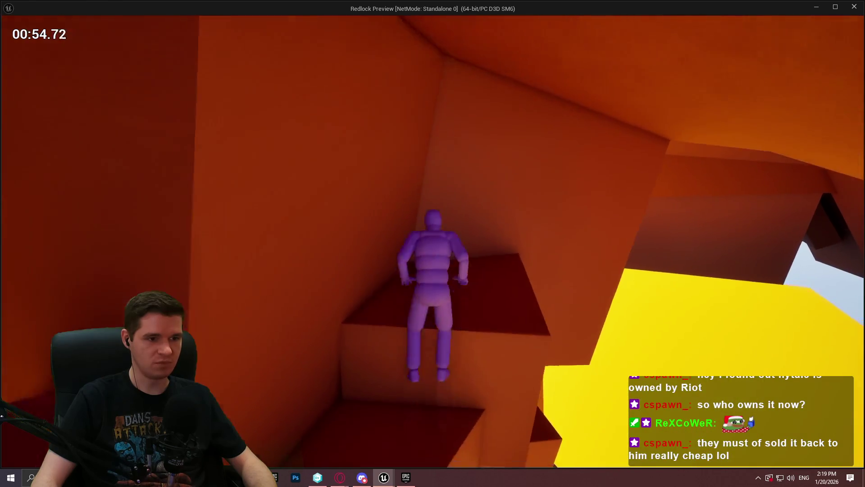
key("w")
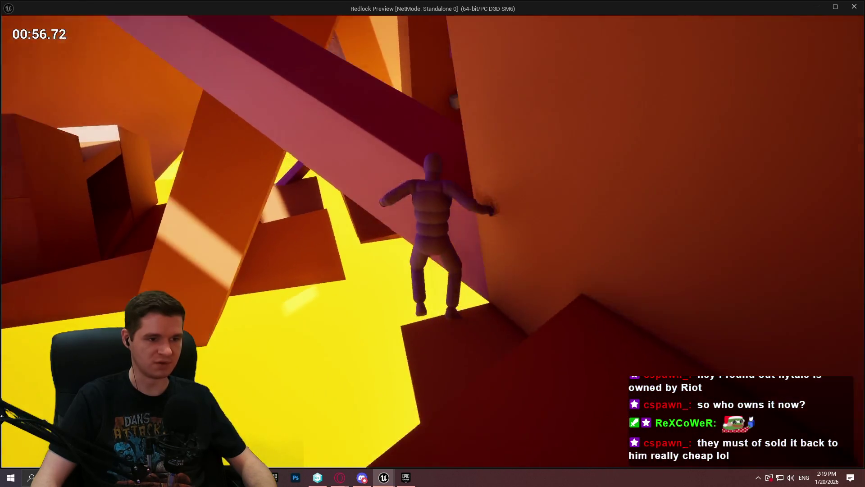
key("w")
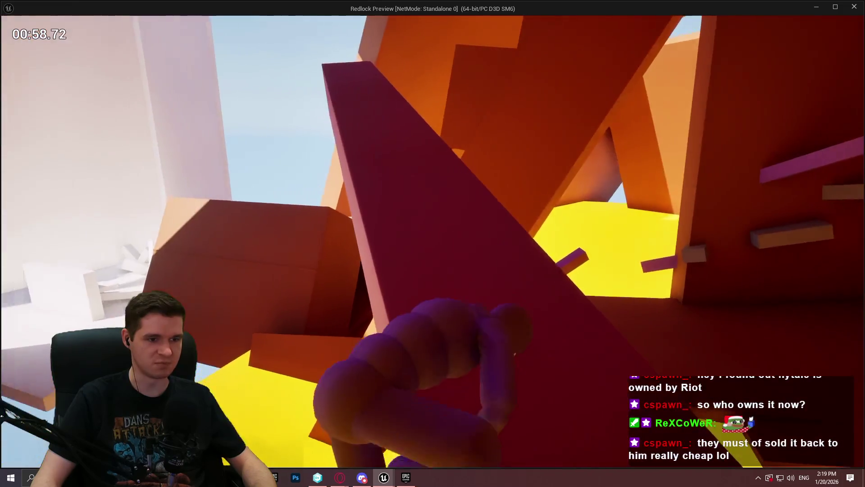
key("w")
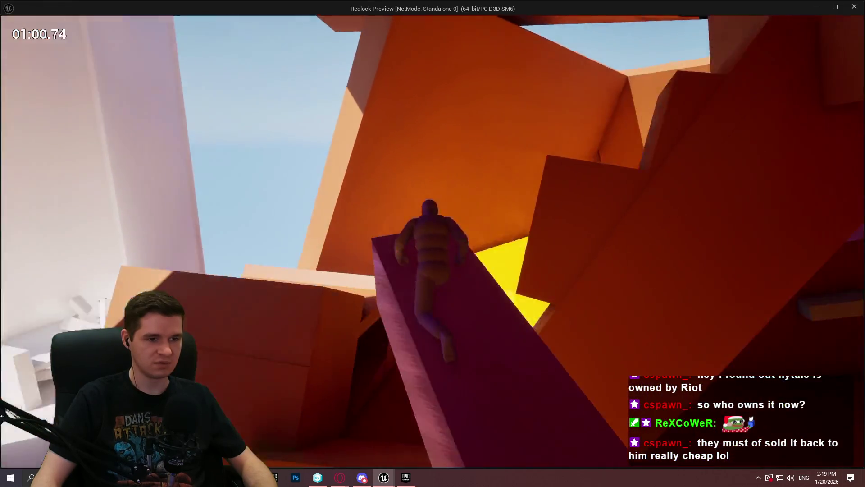
key("w")
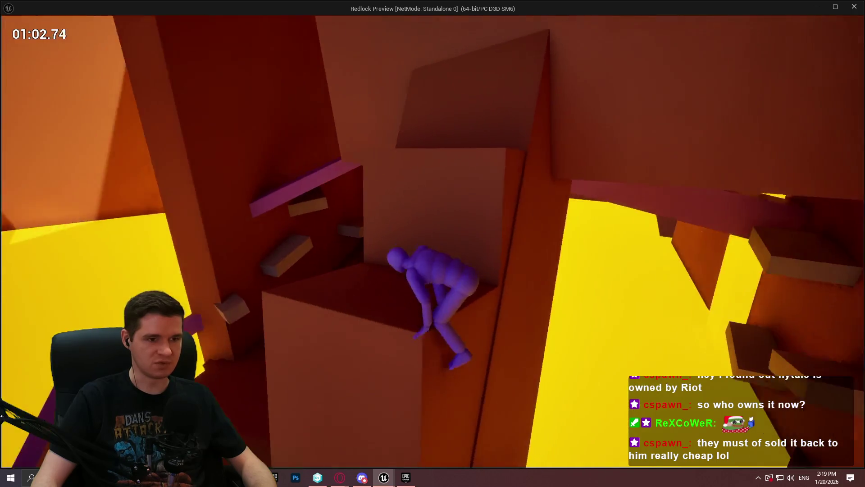
key("w")
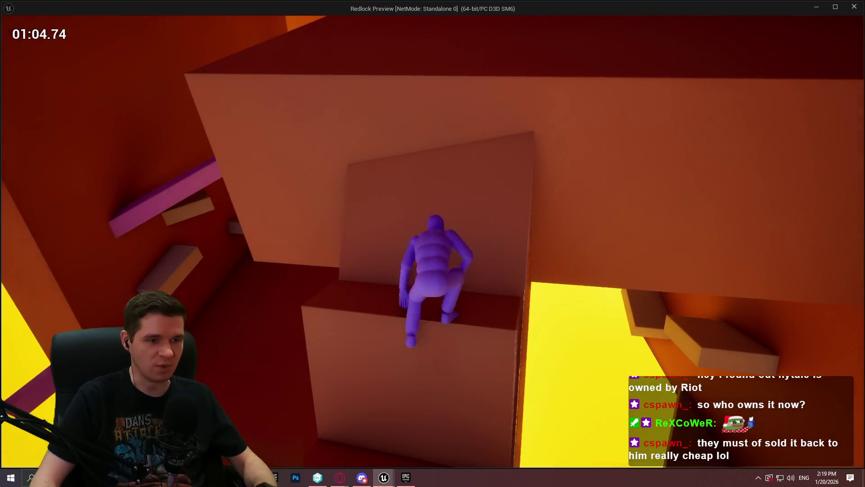
key("w")
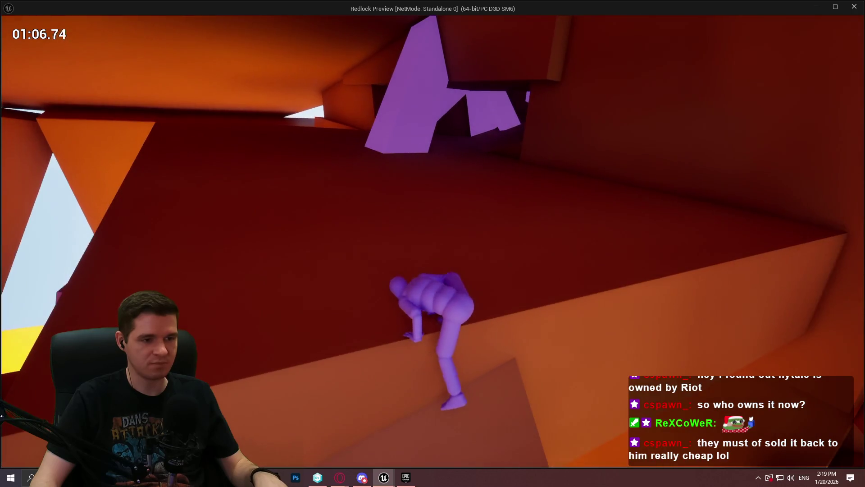
key("w")
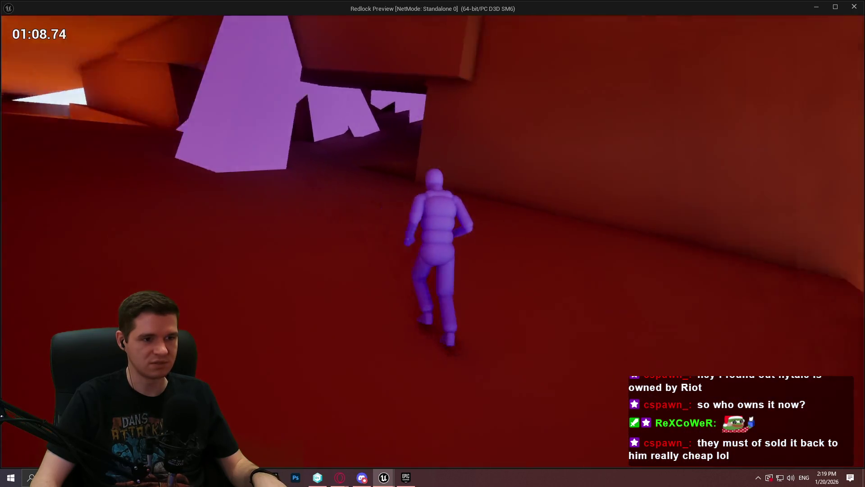
key("w")
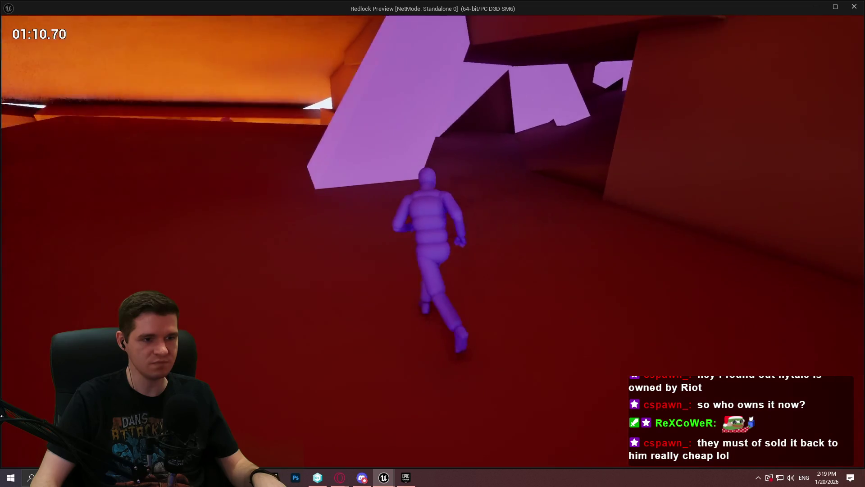
key("w")
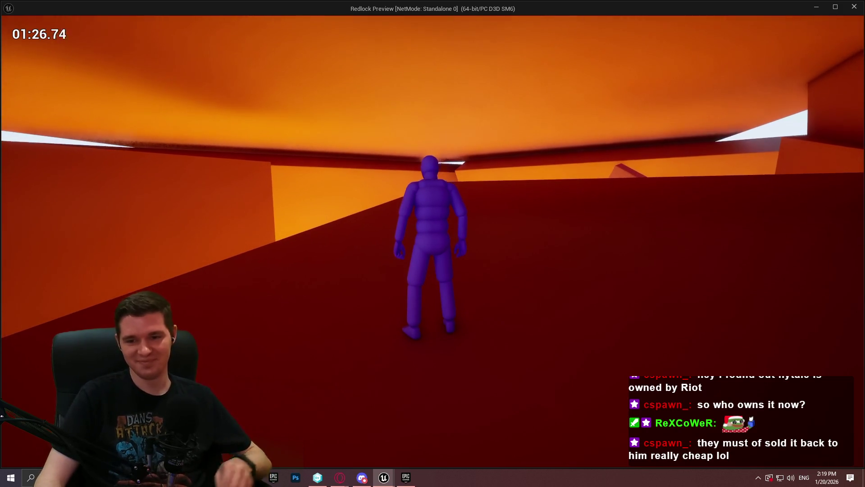
key("w")
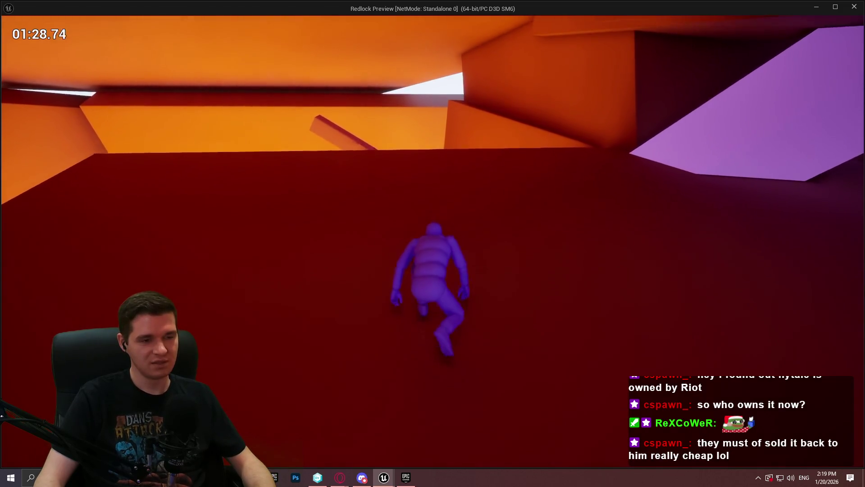
key("w")
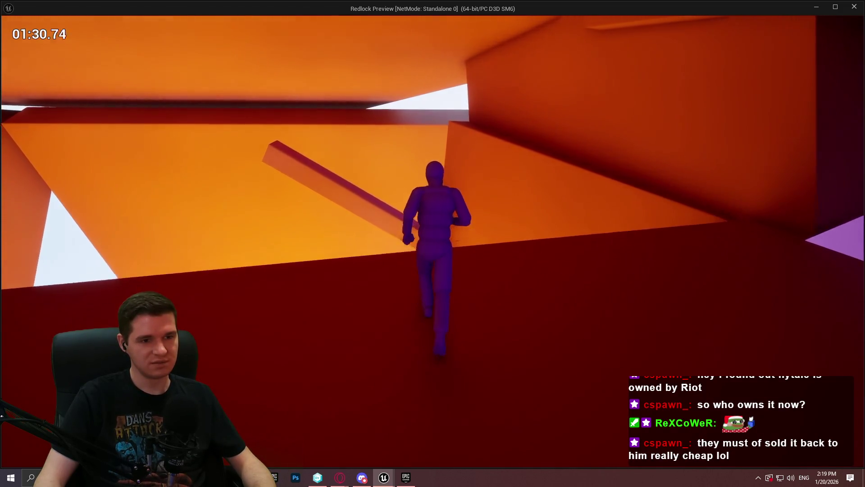
key("w")
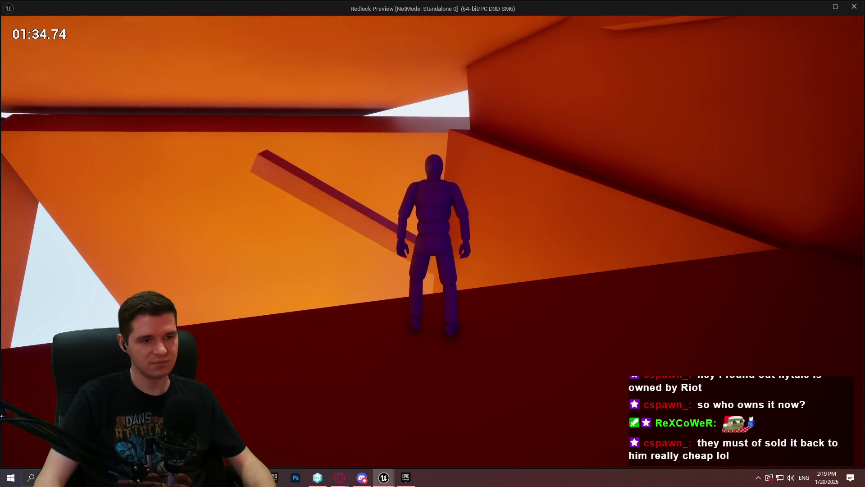
- Cross the dark slope to the orange opening and hop the glowing boxes into the red room
key("w")
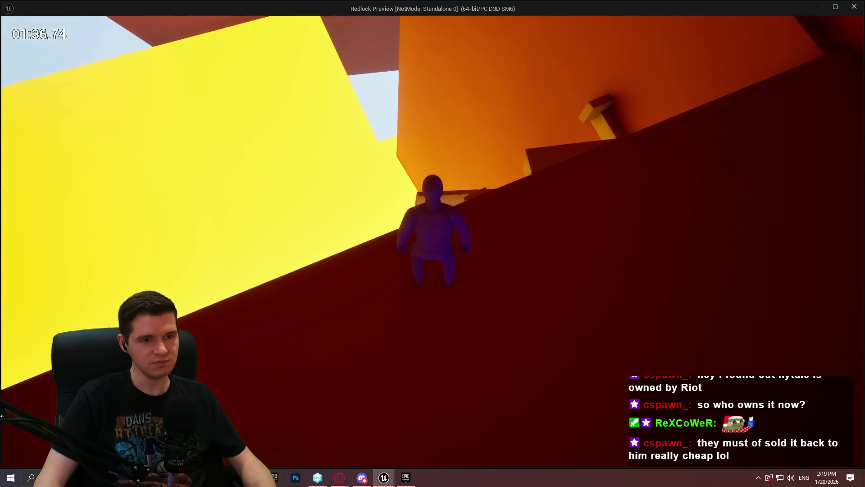
key("w")
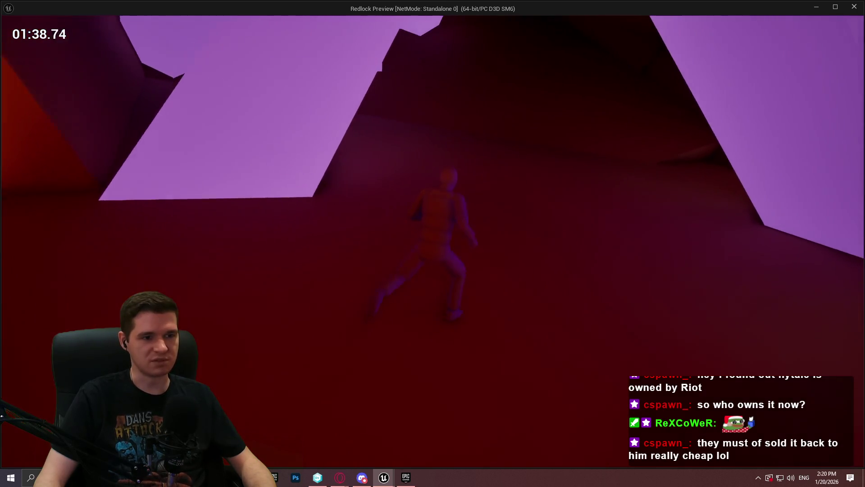
key("w")
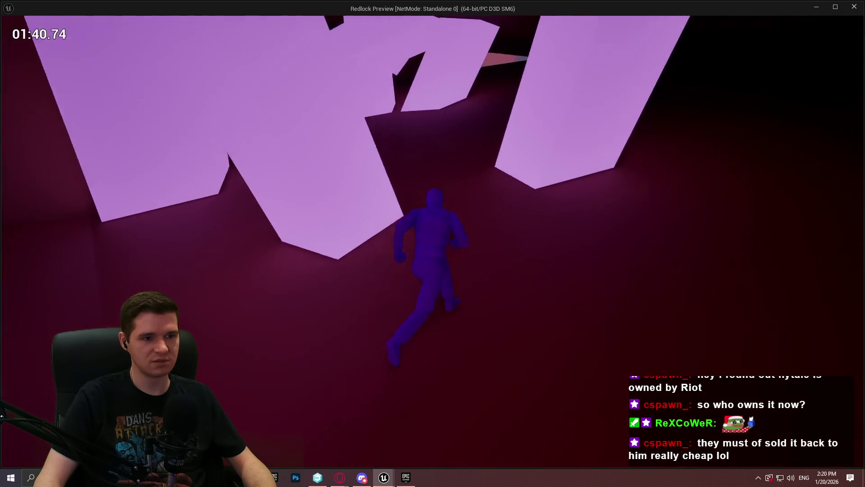
key("w")
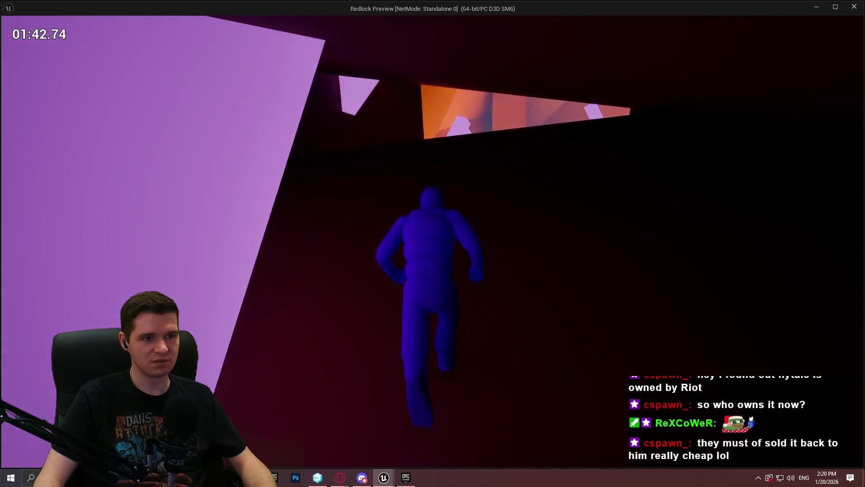
key("w")
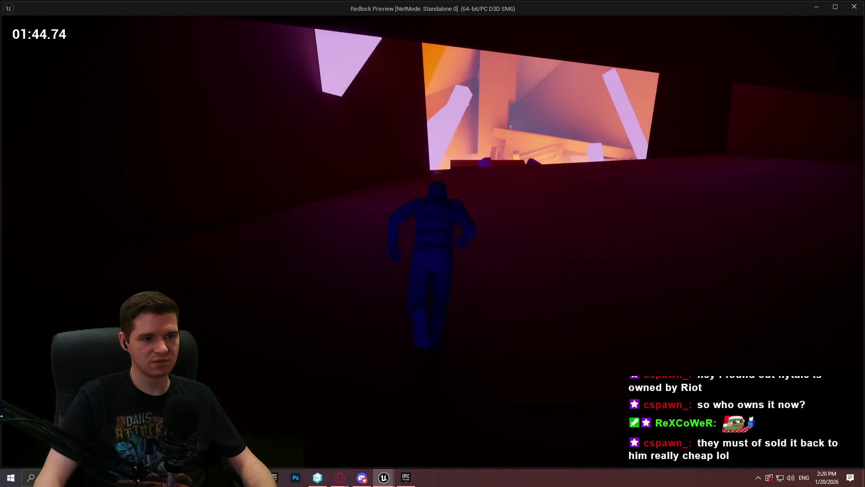
key("w")
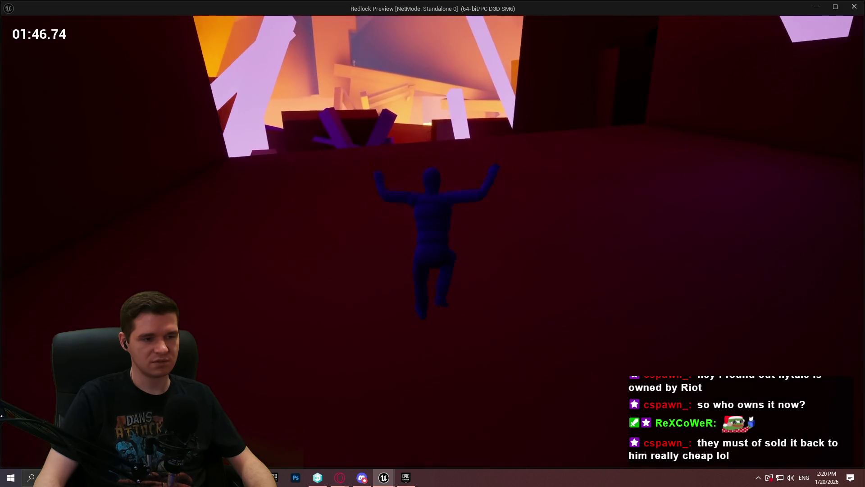
key("w")
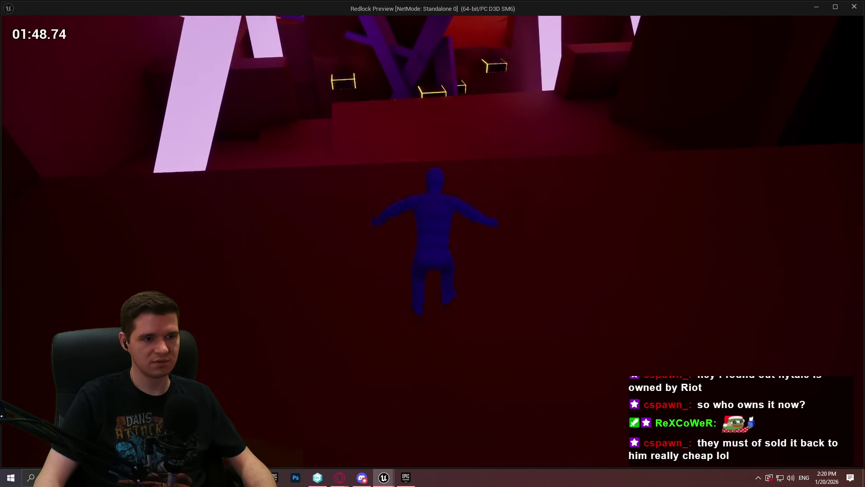
key("w")
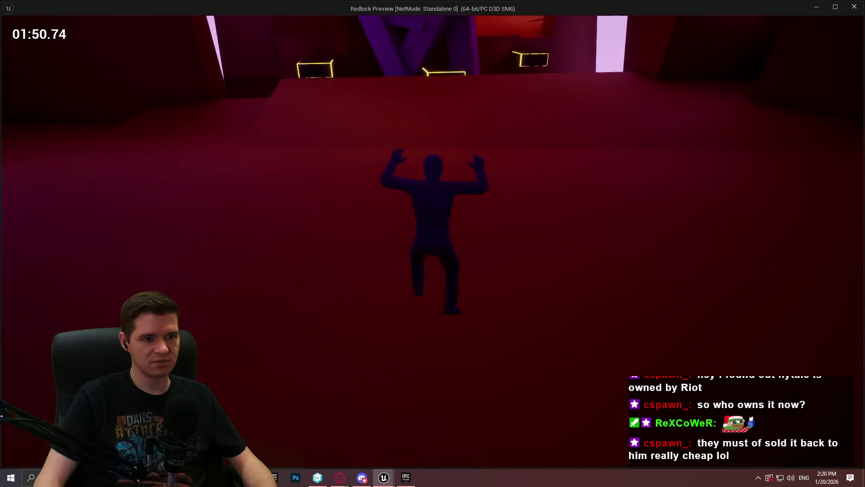
key("w")
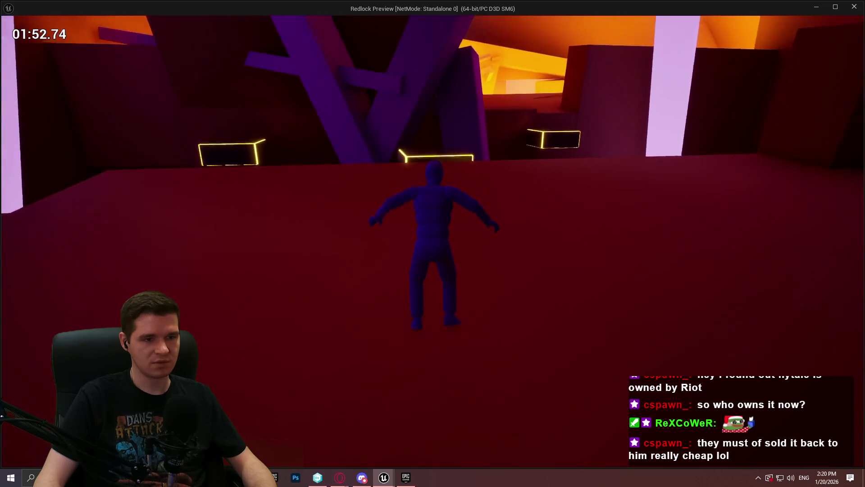
key("w")
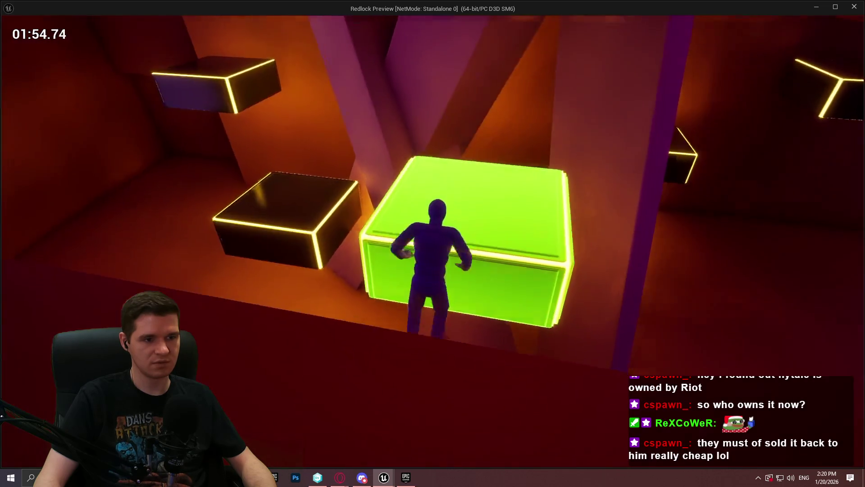
key("w")
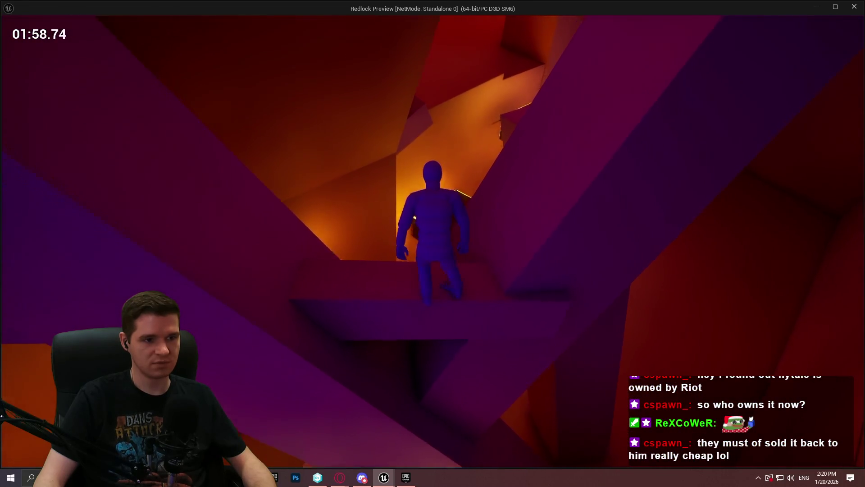
key("w")
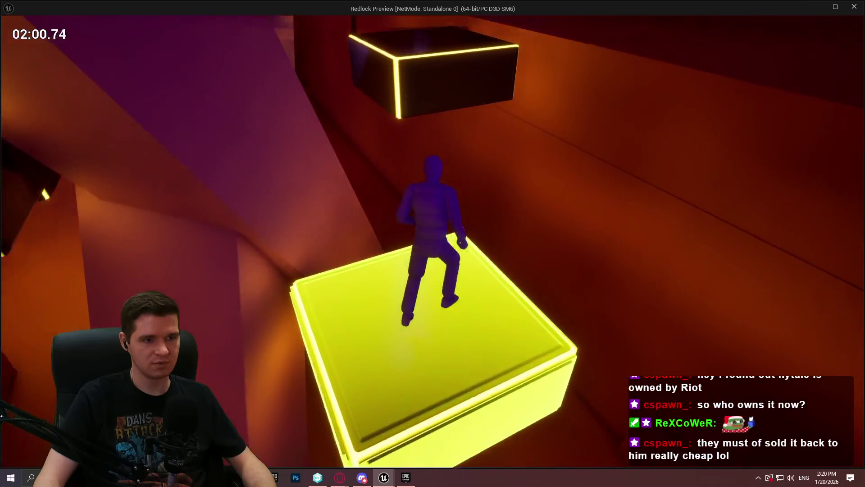
key("space")
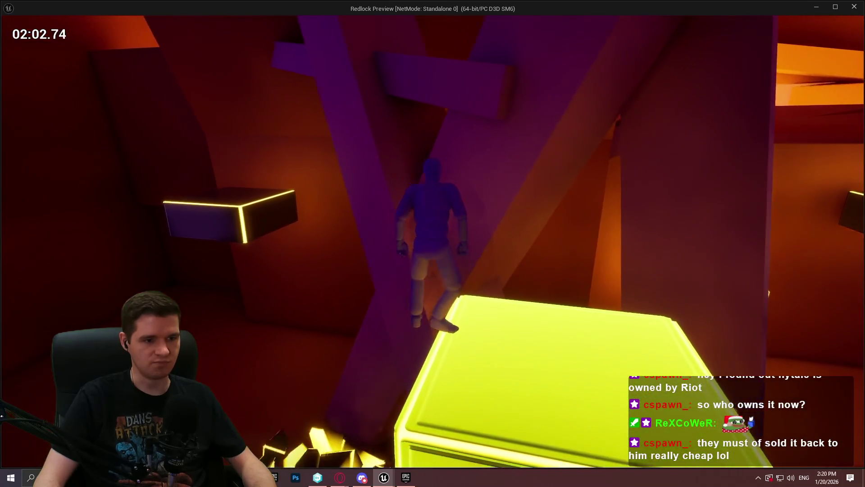
key("w")
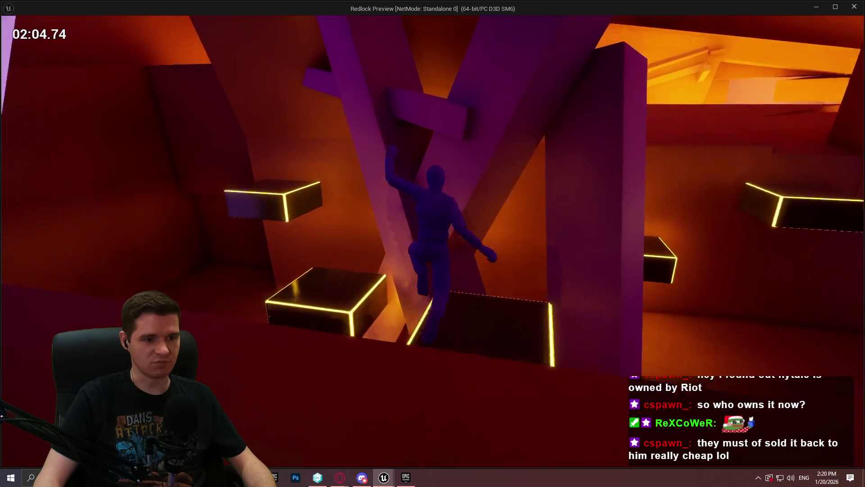
key("w")
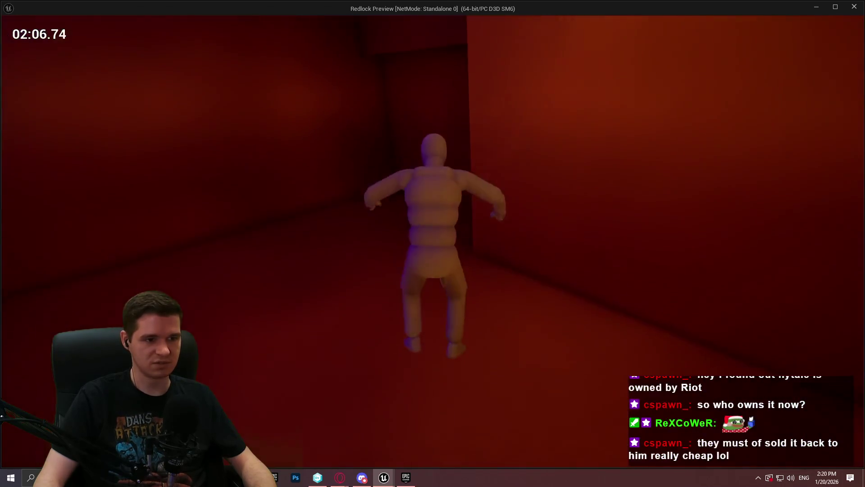
- Climb through the red rooms onto the green platforms, then stop the play test
key("space")
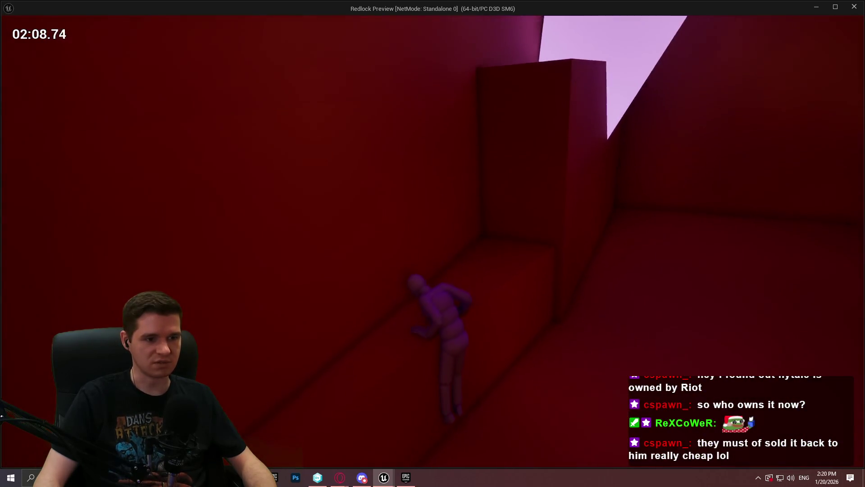
key("w")
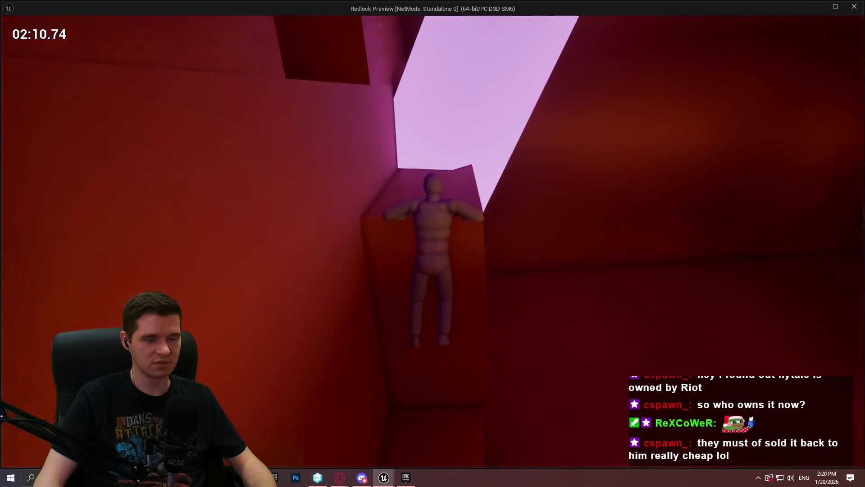
key("w")
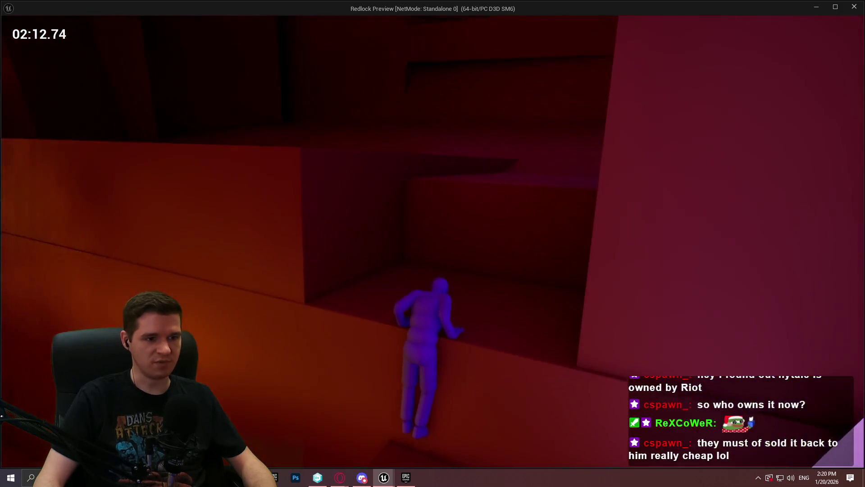
key("w")
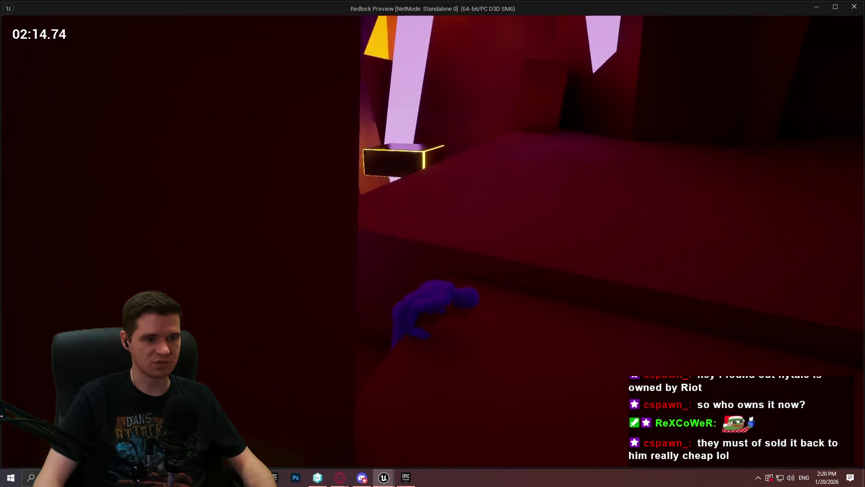
key("w")
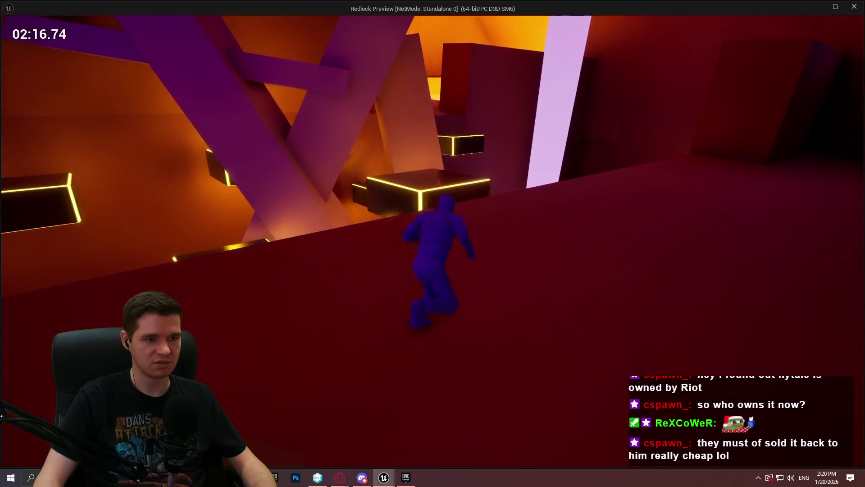
key("w")
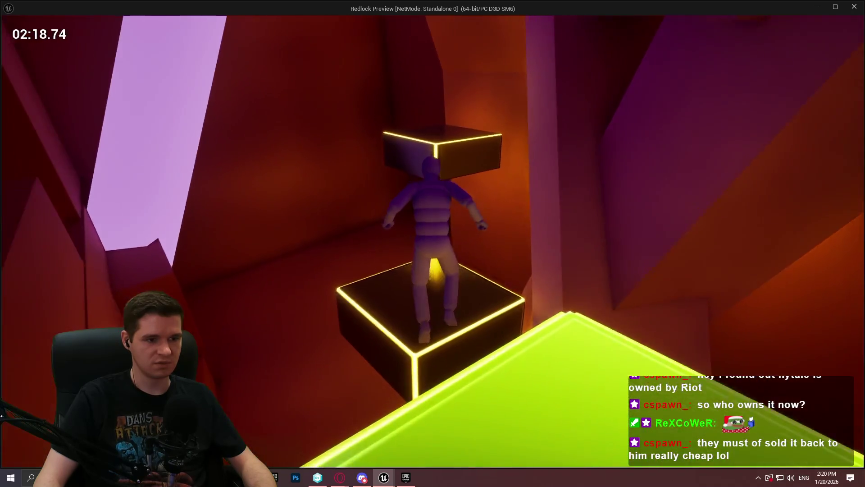
key("w")
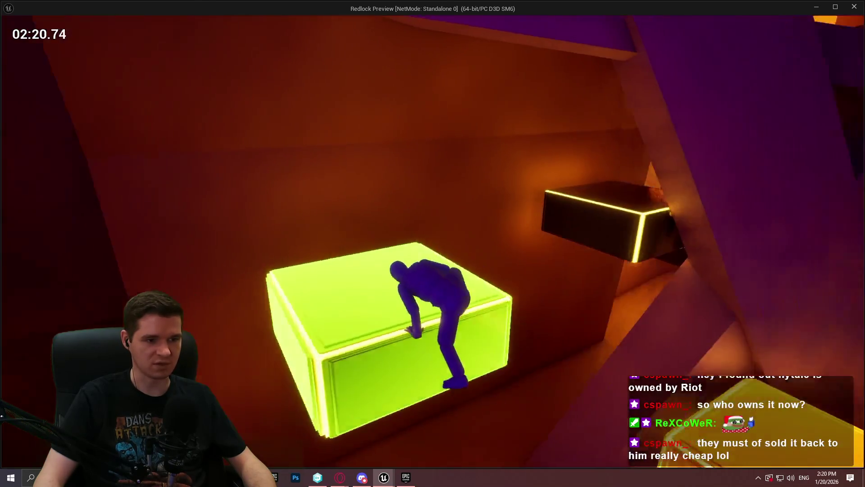
key("w")
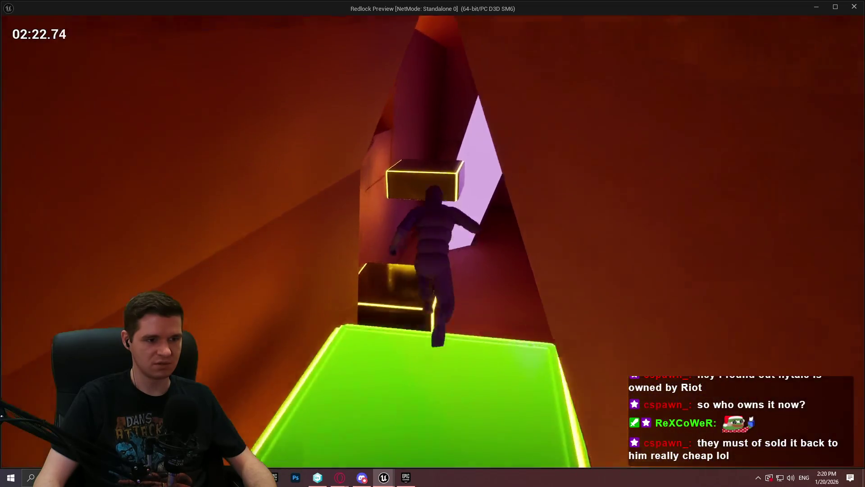
key("w")
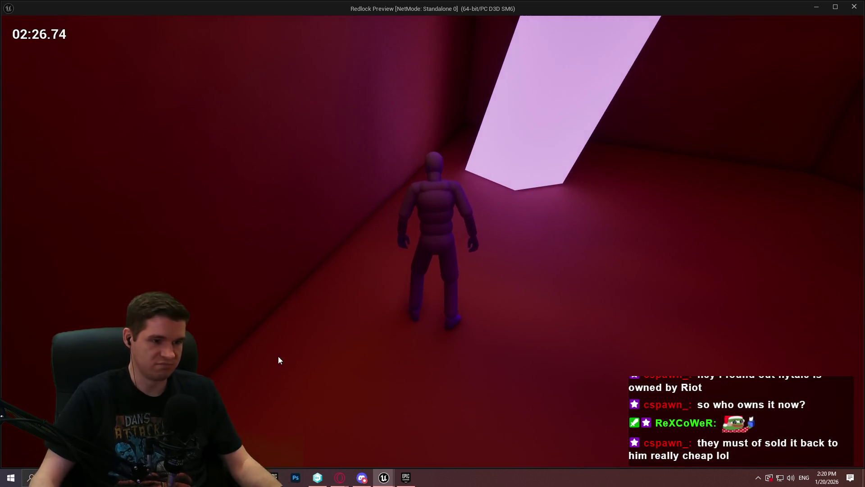
key("Escape")
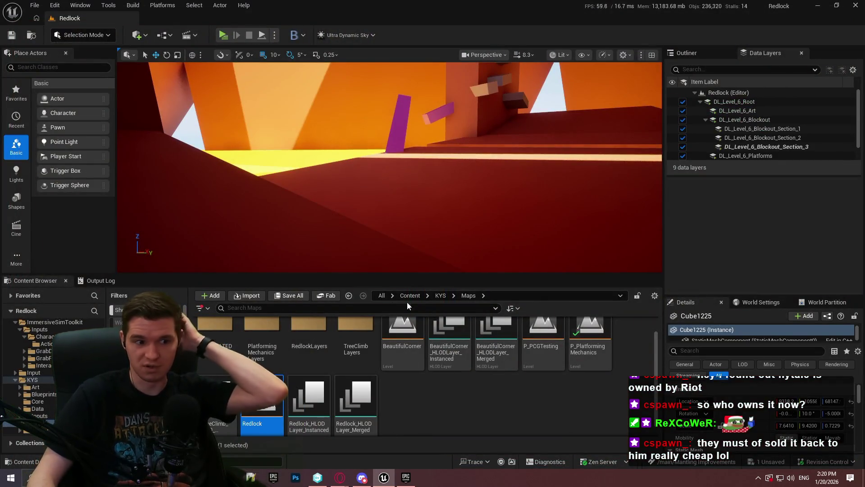
- Open BP_ImSimBaseCharacter from AdvancedLocomotionV4 > CharacterLogic and go to its MantleCheck function
left_click(413, 295)
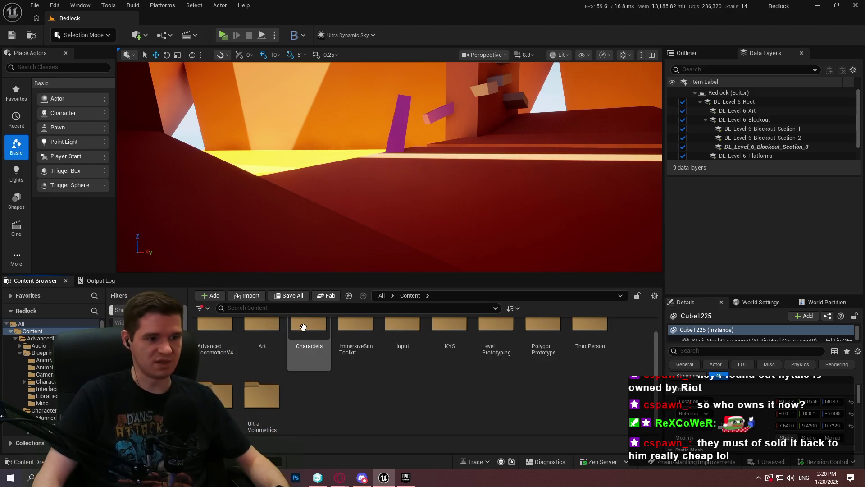
left_click(302, 339)
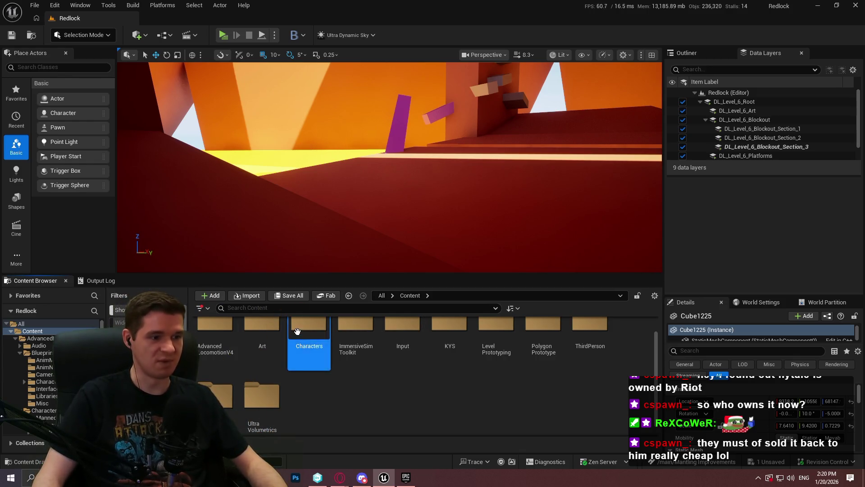
double_click(221, 342)
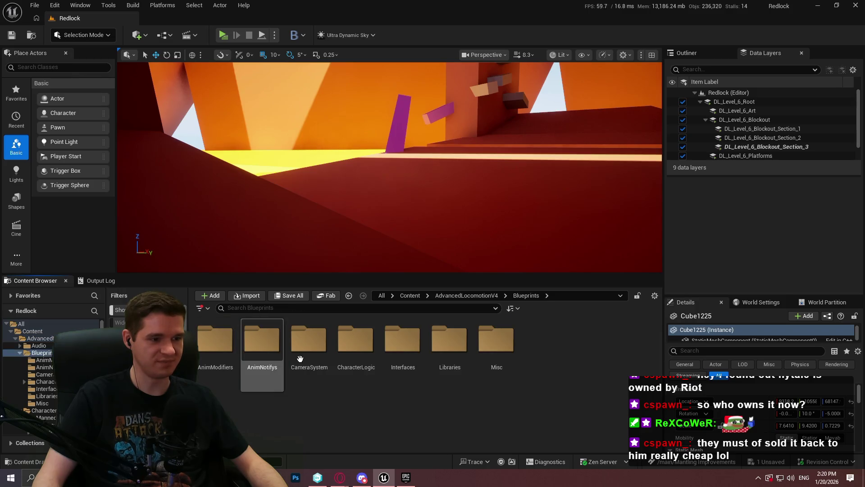
double_click(352, 356)
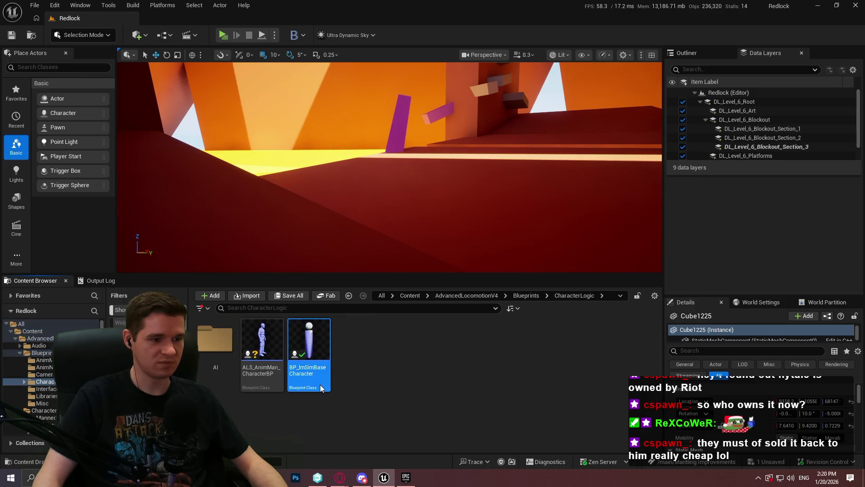
double_click(321, 388)
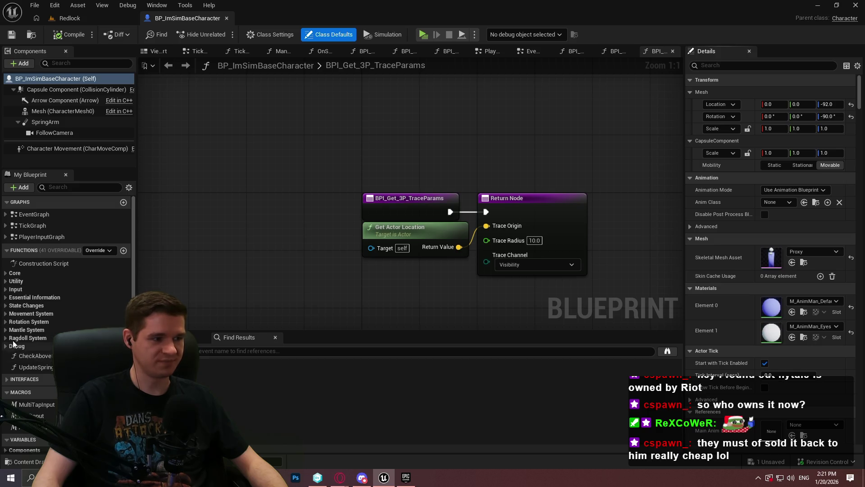
double_click(40, 338)
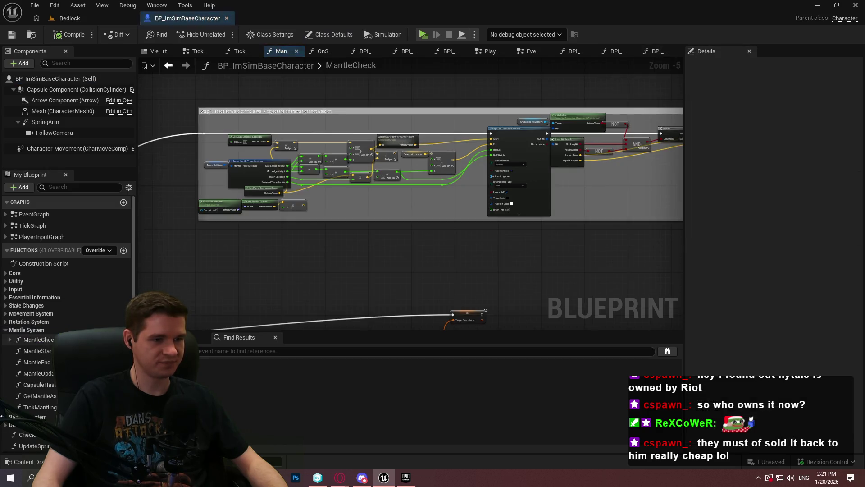
- Set the Line Trace By Channel's Draw Debug Type to For One Frame and play-test the level
scroll(370, 239, "down", 4)
scroll(245, 213, "up", 8)
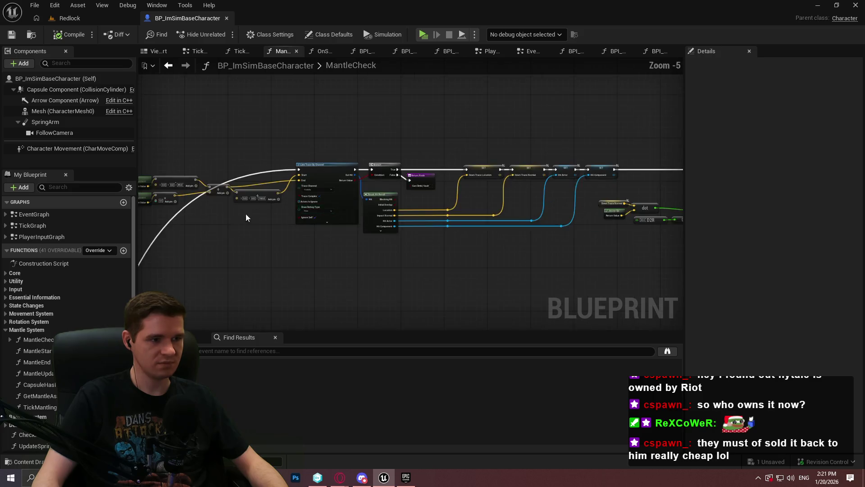
left_click_drag(218, 210, 555, 220)
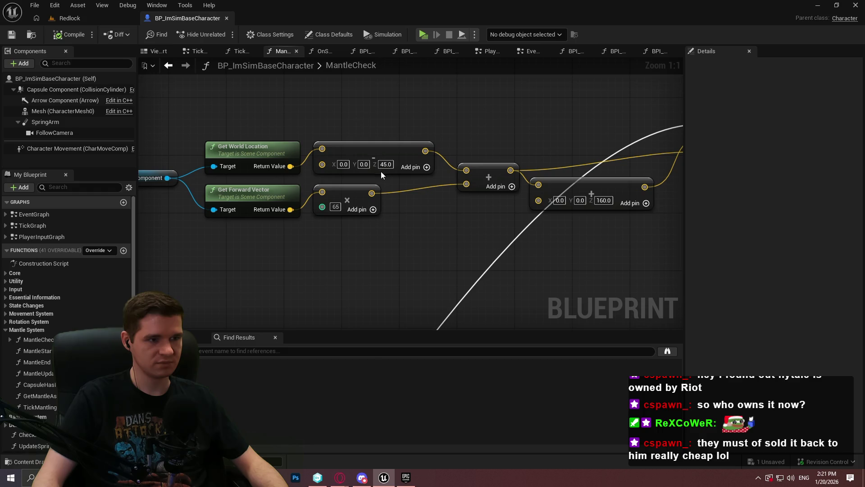
mouse_move(436, 199)
left_mouse_down()
mouse_move(535, 206)
mouse_move(475, 219)
left_mouse_up()
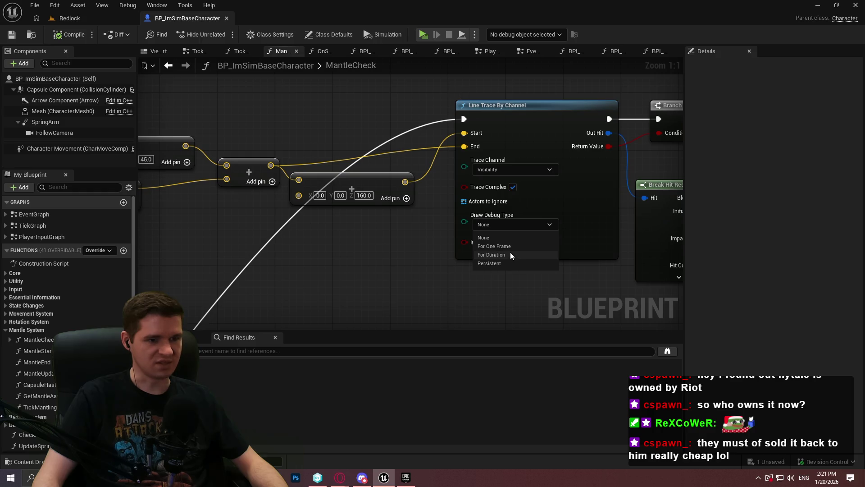
left_click(506, 246)
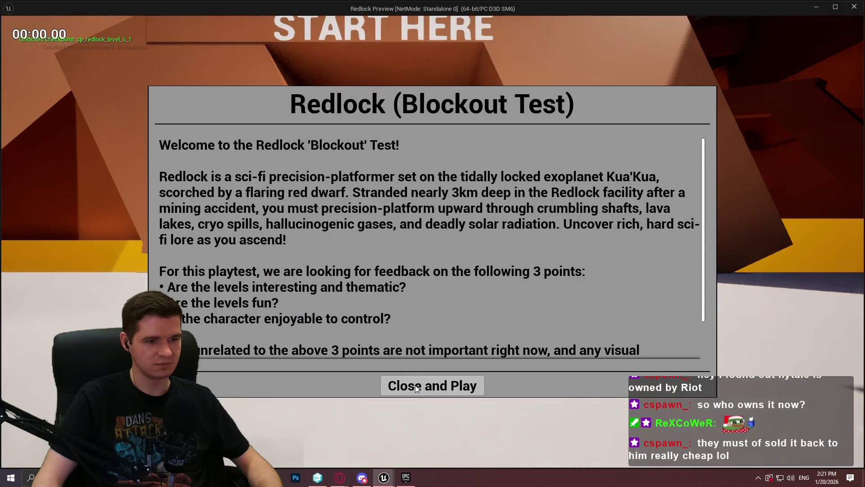
left_click(425, 385)
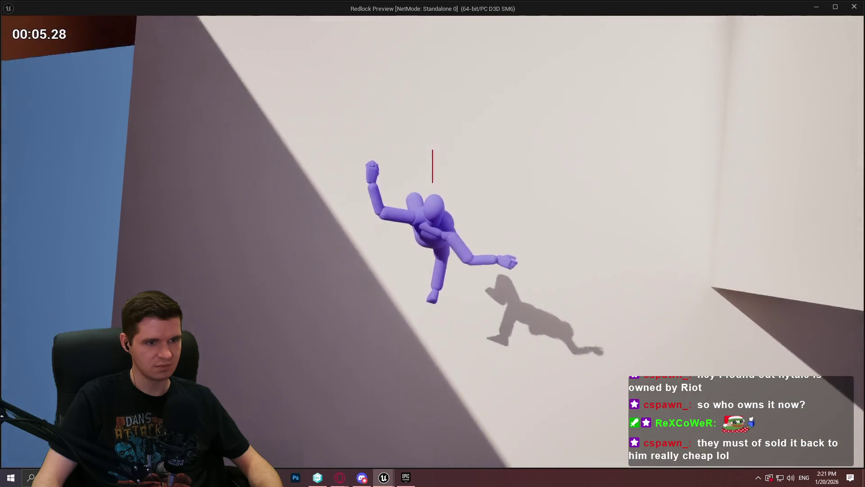
- Stop the current test run and launch a fresh Redlock preview past its intro message
key("Escape")
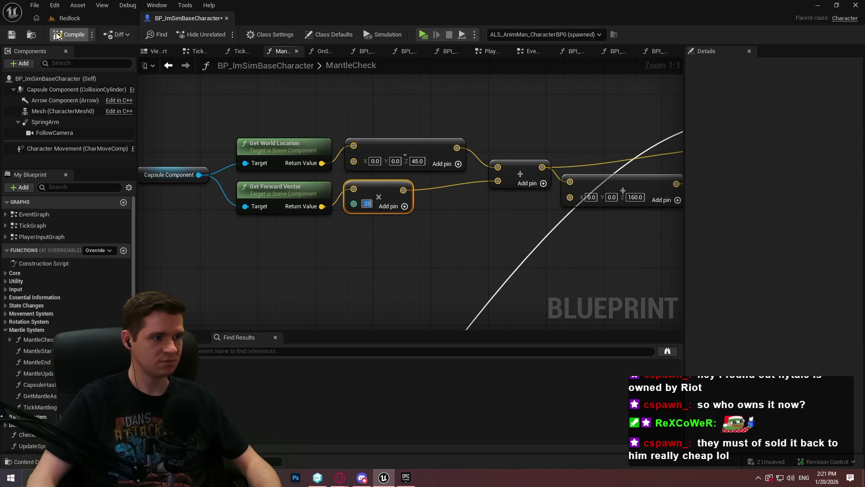
left_click(427, 35)
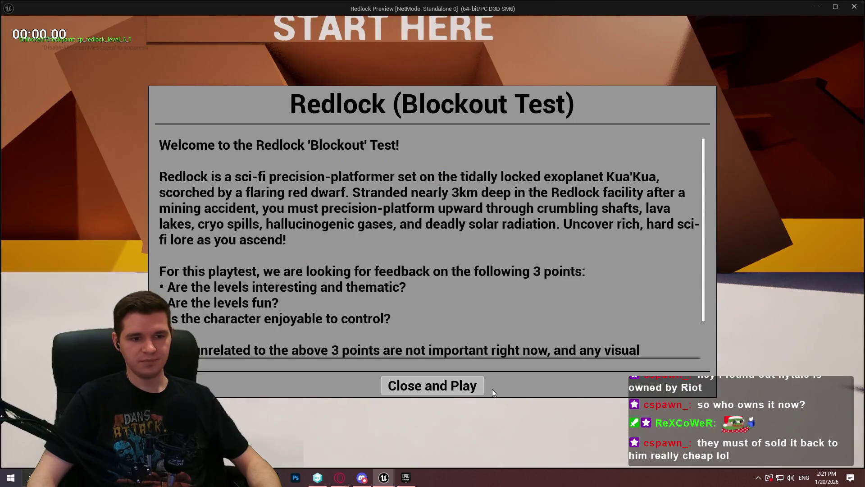
left_click(466, 391)
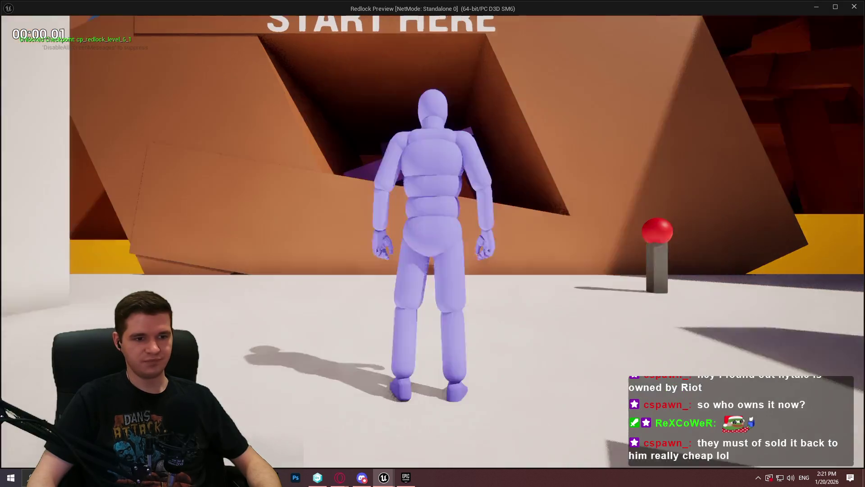
- Run to the START HERE wall, climb the orange wall to its top, drop down, and exit the preview
key("w")
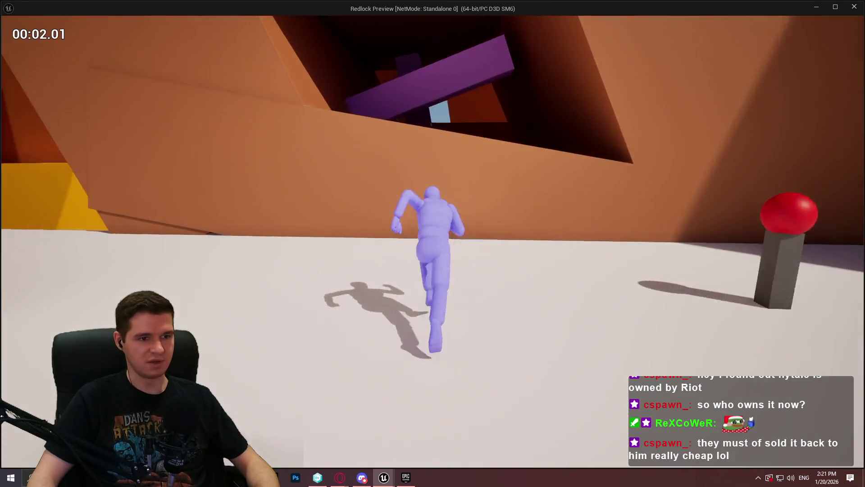
key("space")
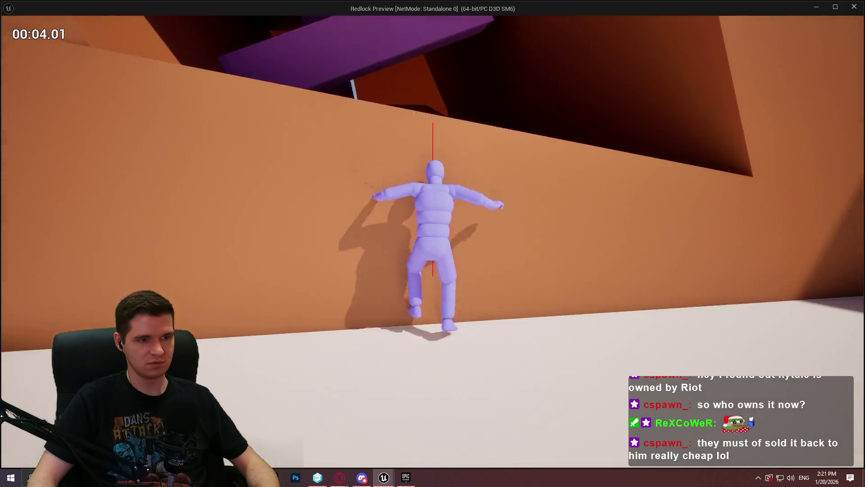
key("w")
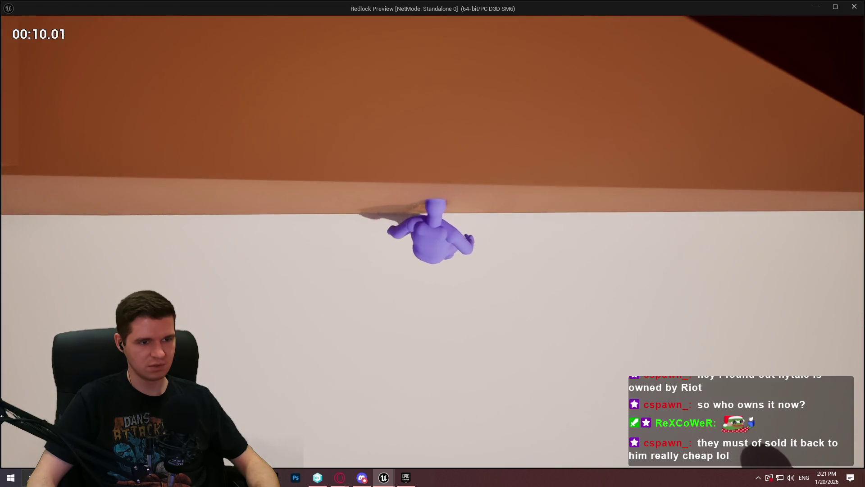
key("s")
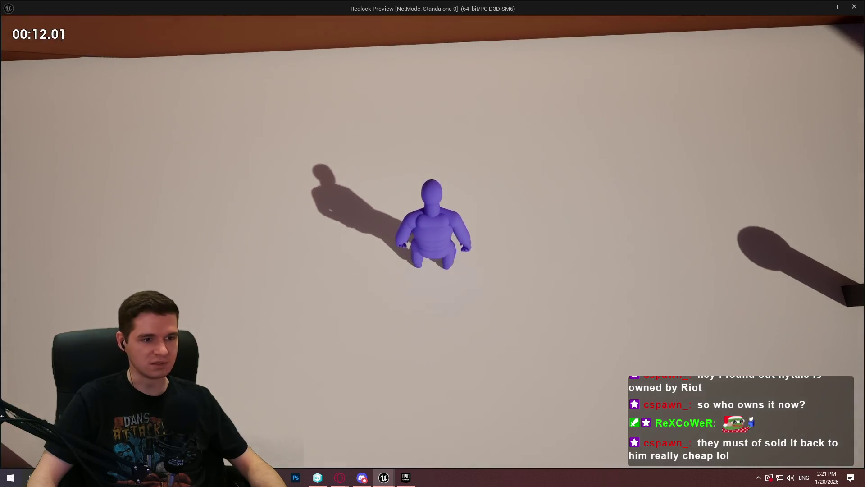
key("Escape")
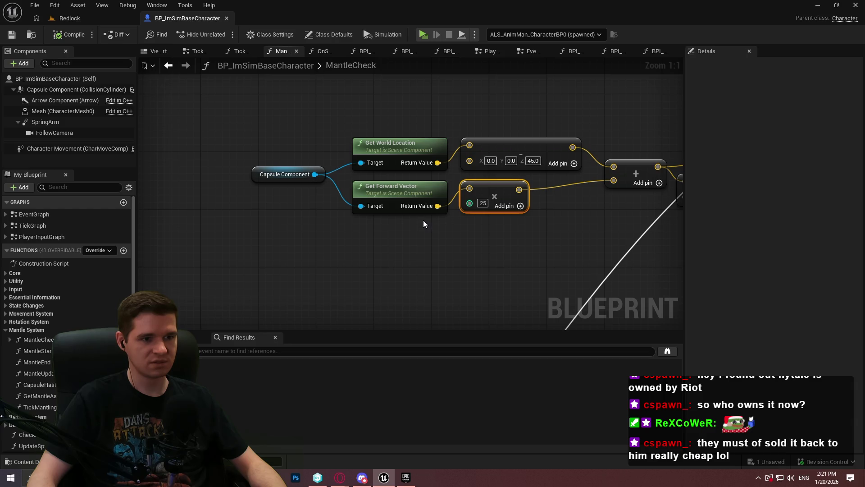
- Add a Get Scaled Capsule Radius node from the Capsule Component
left_click_drag(315, 175, 328, 249)
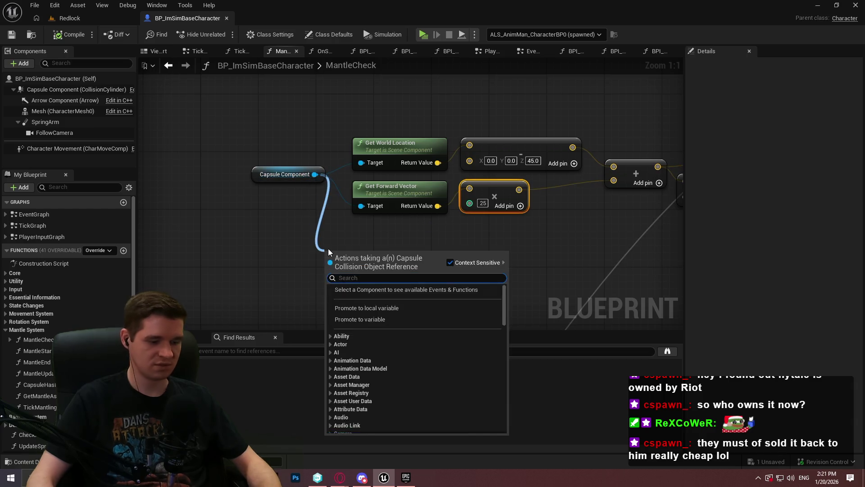
type("radius")
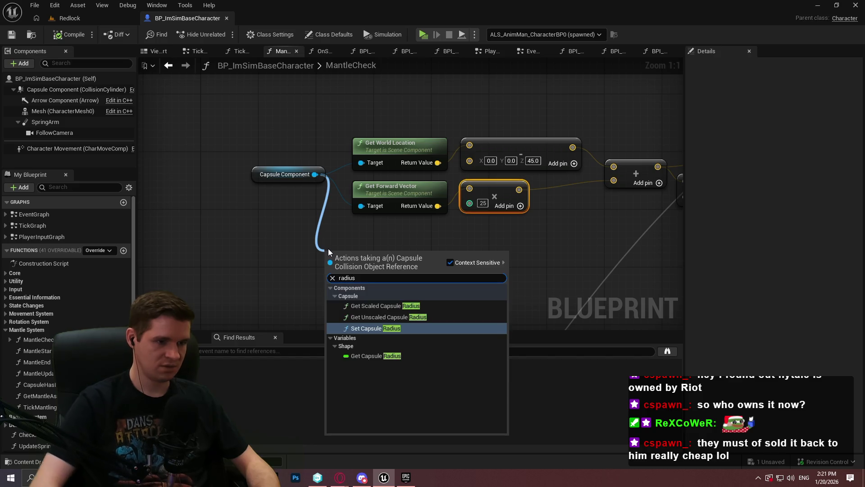
left_click(366, 304)
- Add 5.0 to the capsule radius and wire the sum into the multiplier's input, converted to float
left_click_drag(412, 271, 446, 275)
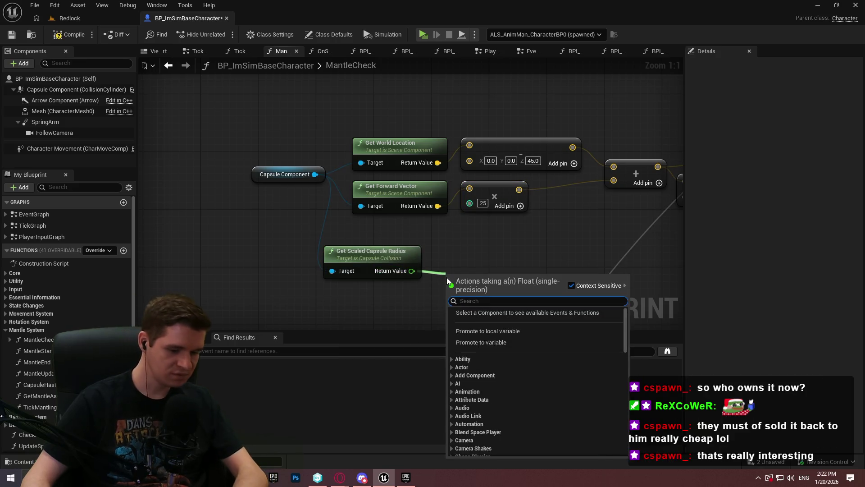
type("add")
left_click(488, 354)
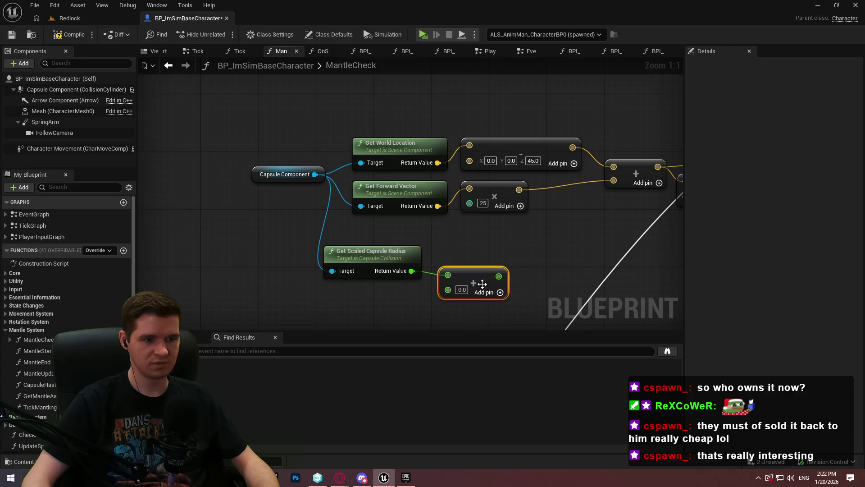
type("5")
left_click(517, 302)
left_click_drag(499, 275, 501, 234)
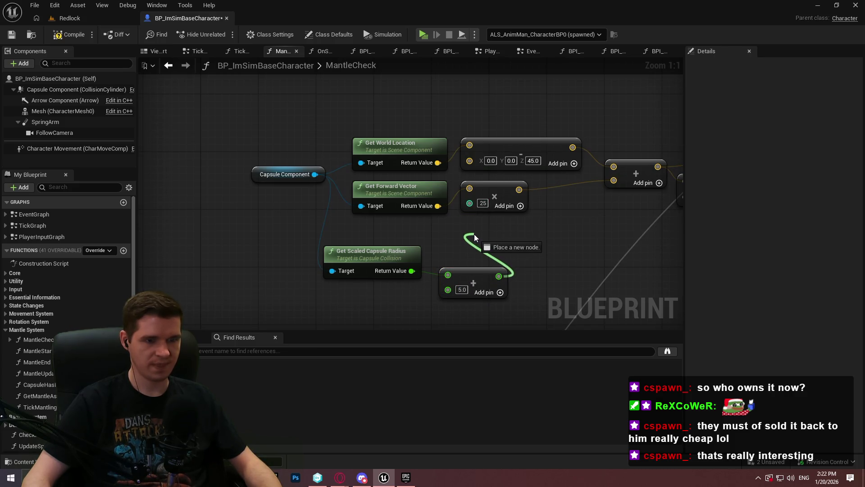
mouse_move(470, 240)
left_mouse_down()
mouse_move(480, 206)
mouse_move(471, 243)
mouse_move(454, 225)
left_mouse_up()
right_click(473, 208)
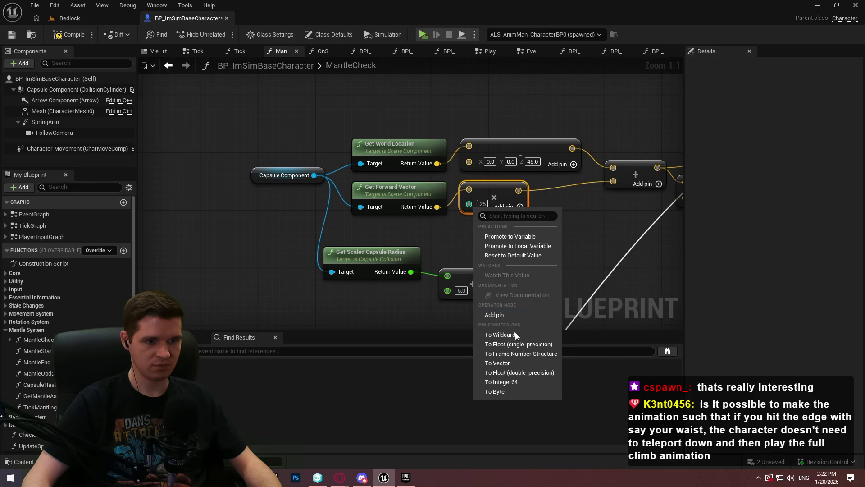
left_click(514, 344)
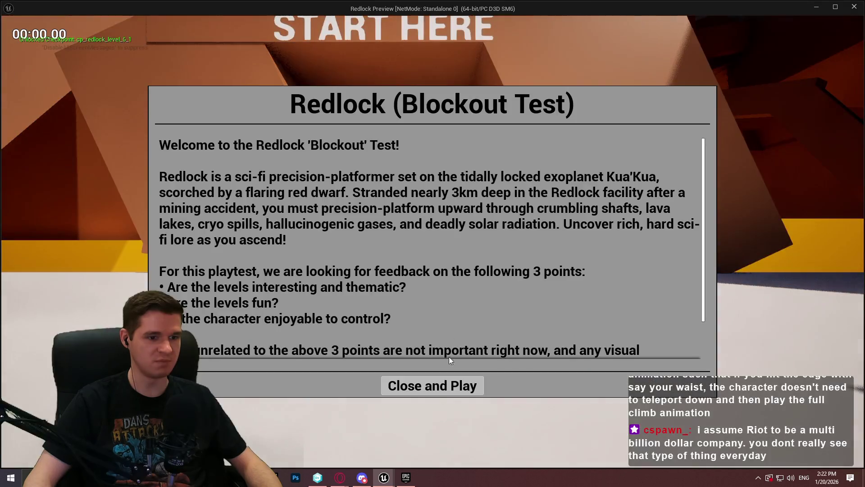
left_click(432, 384)
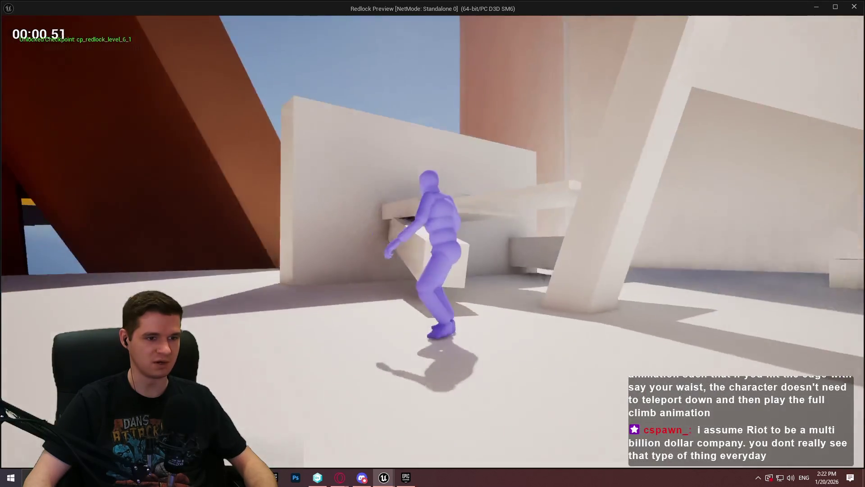
key("w")
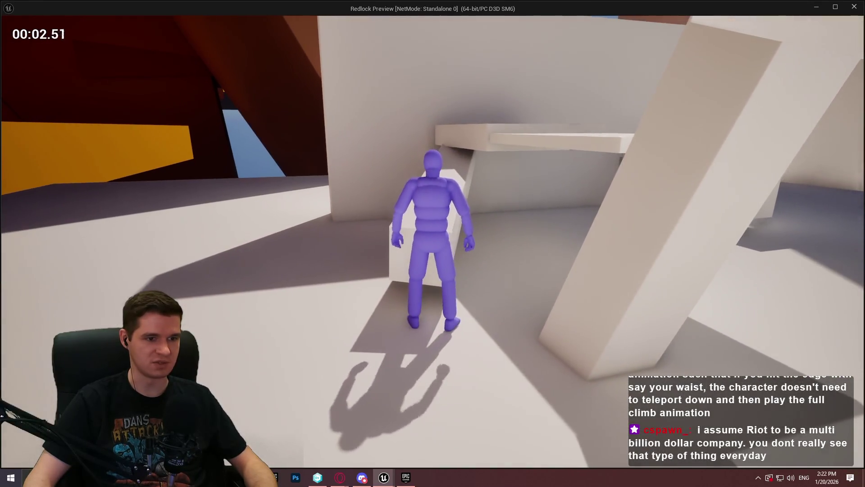
key("space")
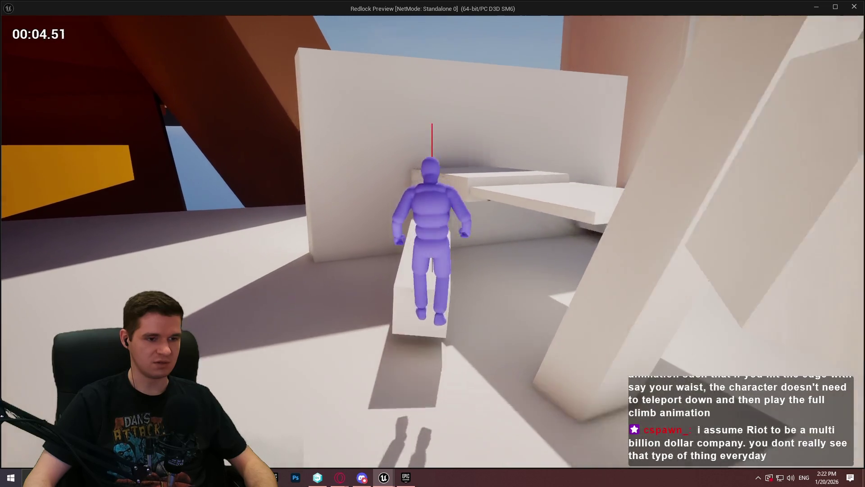
key("s")
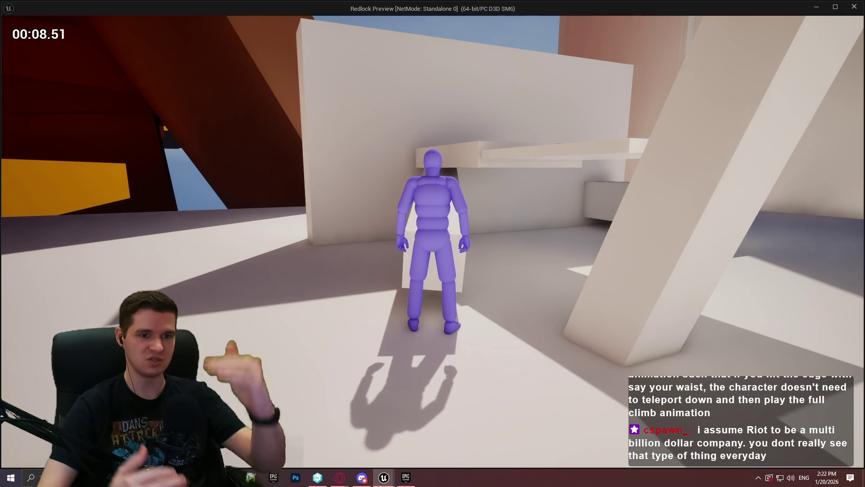
key("w")
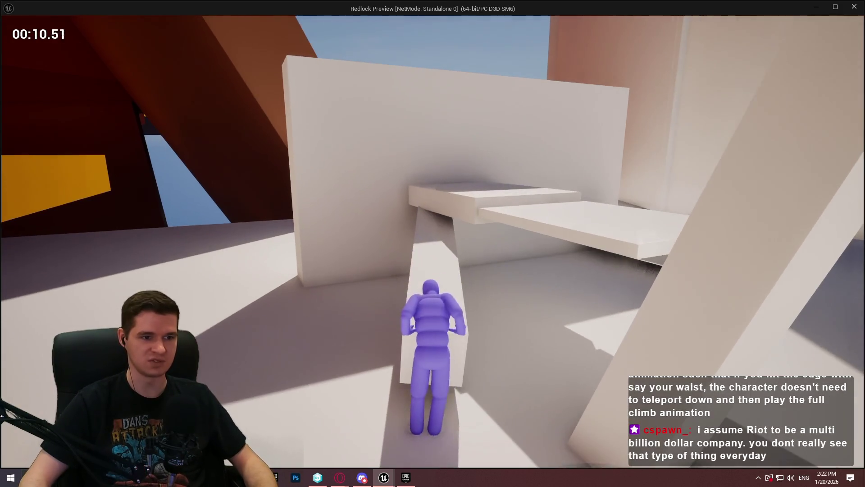
key("space")
key("w")
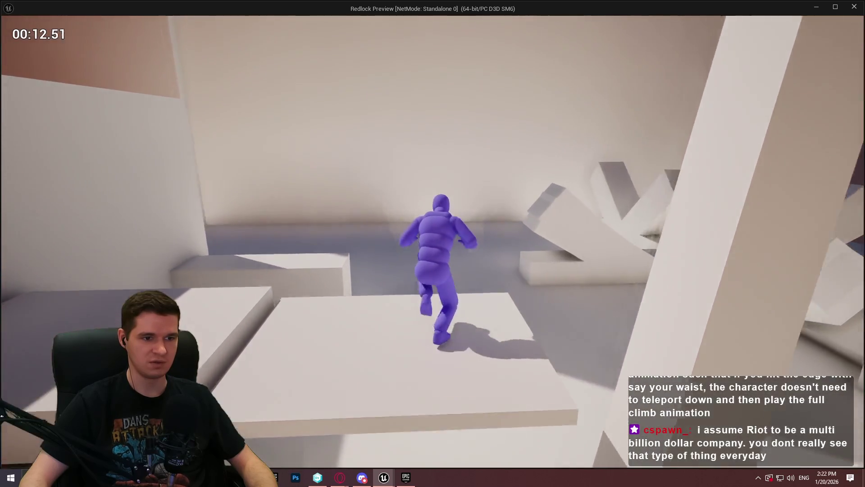
key("space")
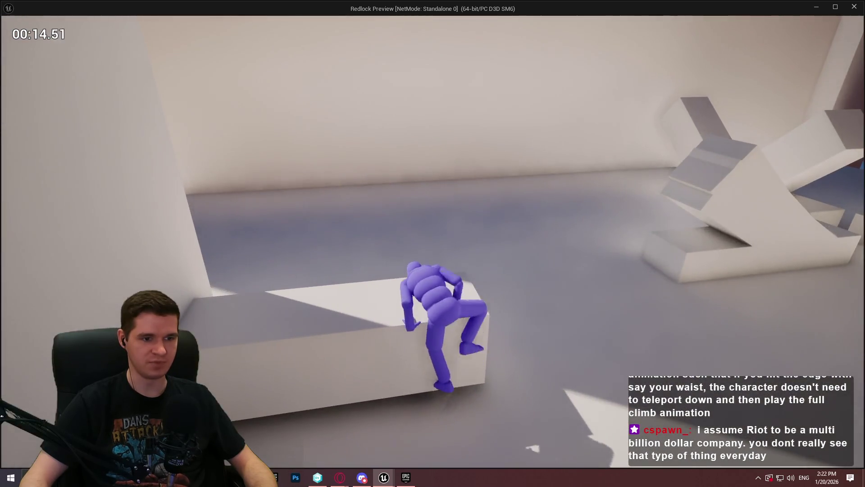
key("w")
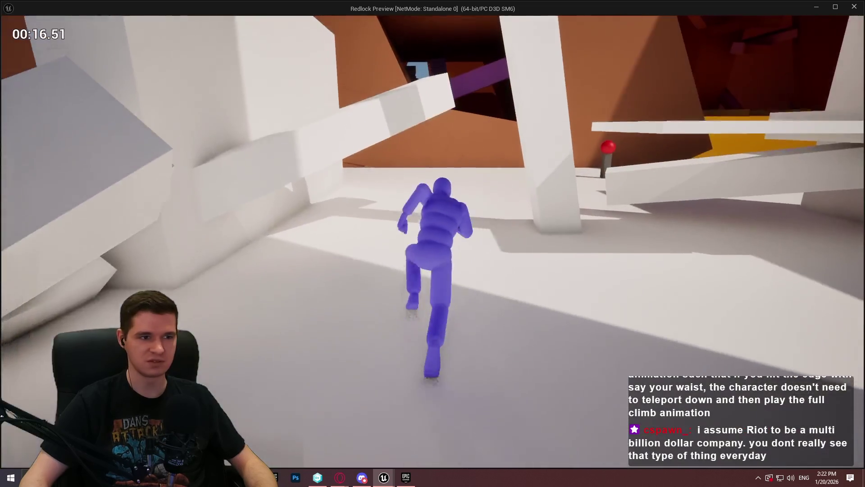
key("space")
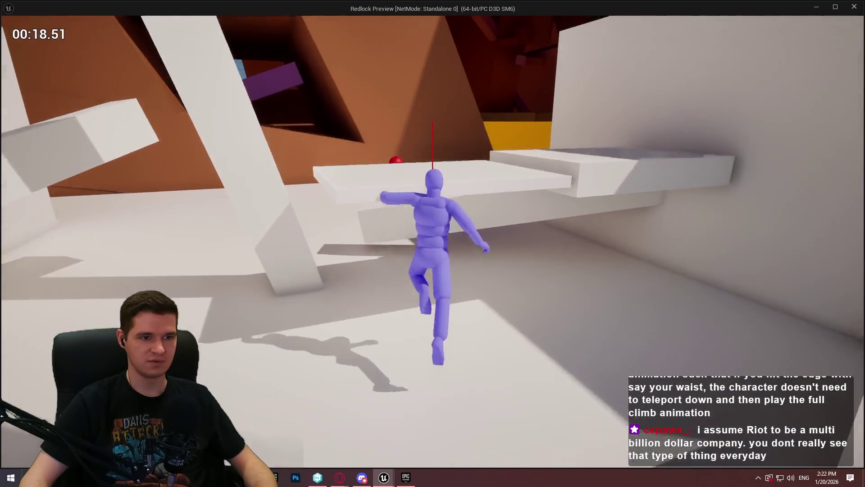
key("w")
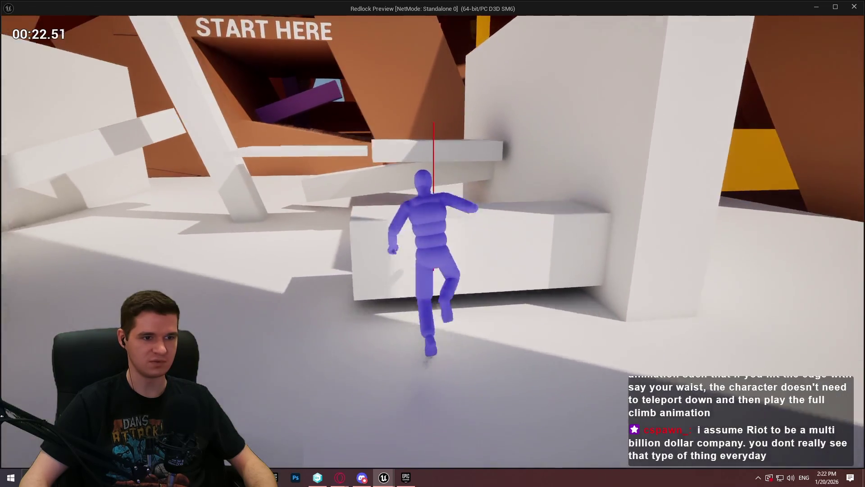
key("space")
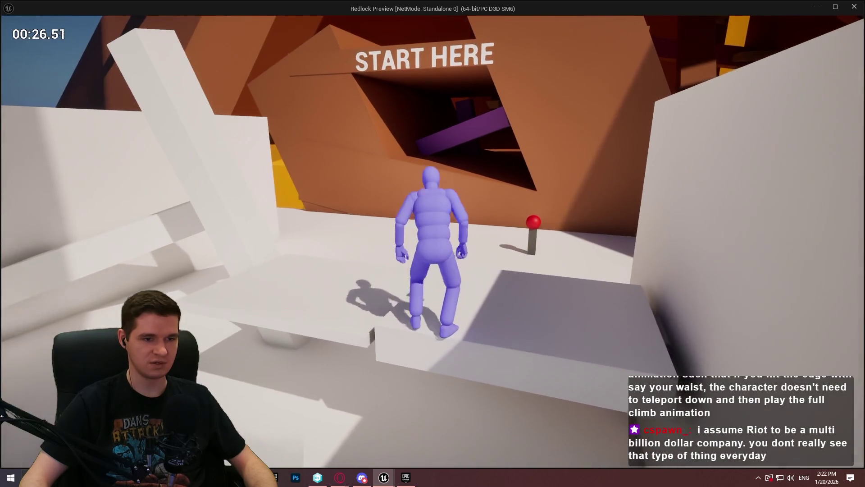
key("w")
key("space")
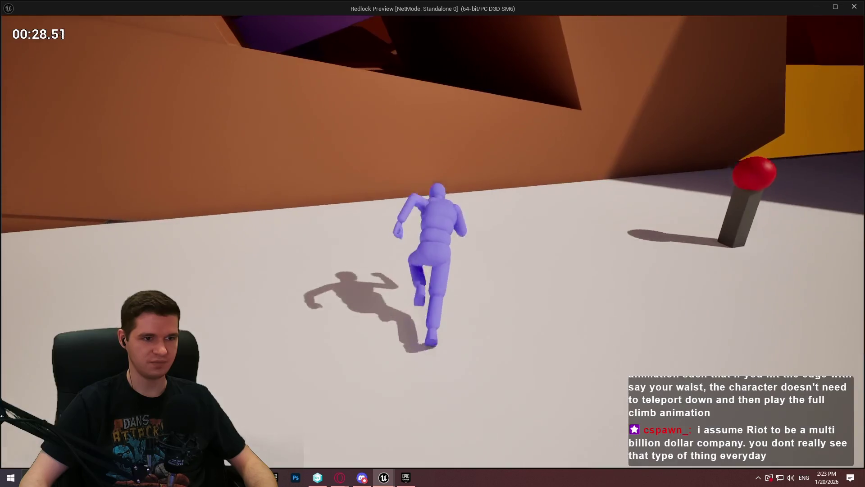
key("space")
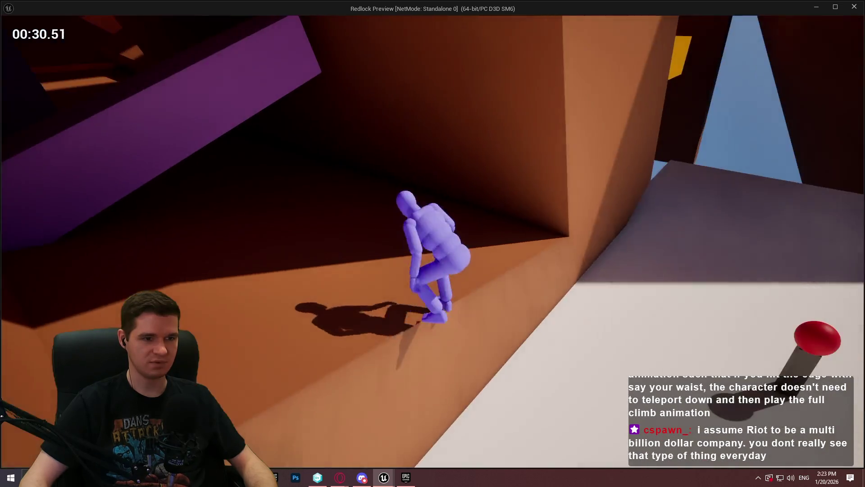
key("space")
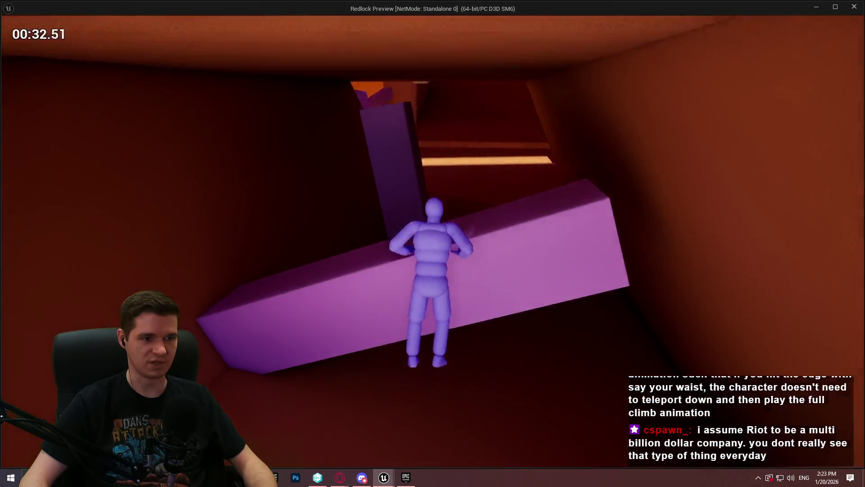
key("space")
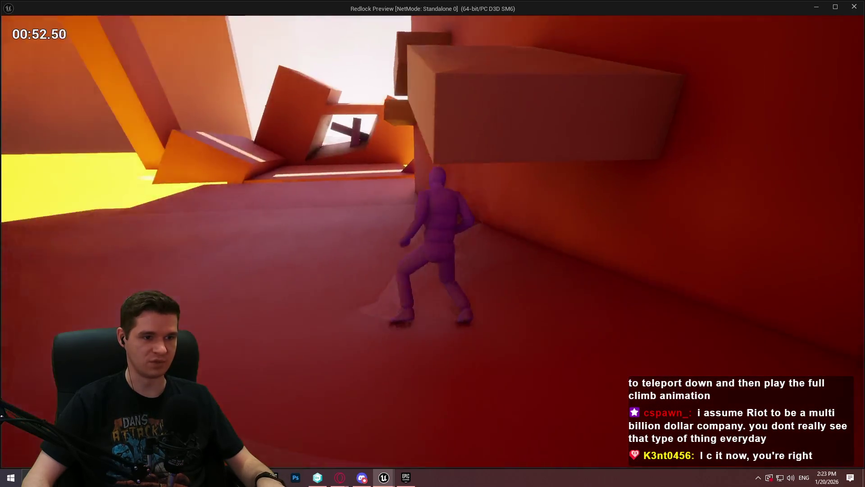
key("Escape")
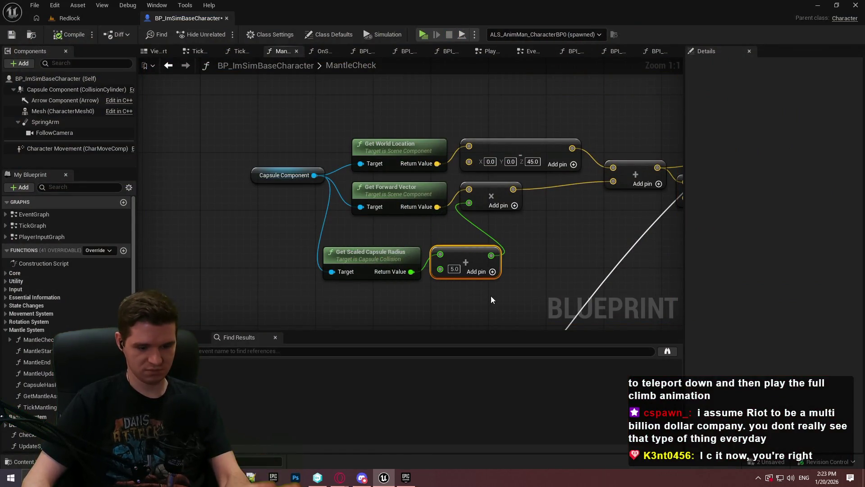
- Convert the multiplier input back to an integer and set it to 65
right_click(473, 204)
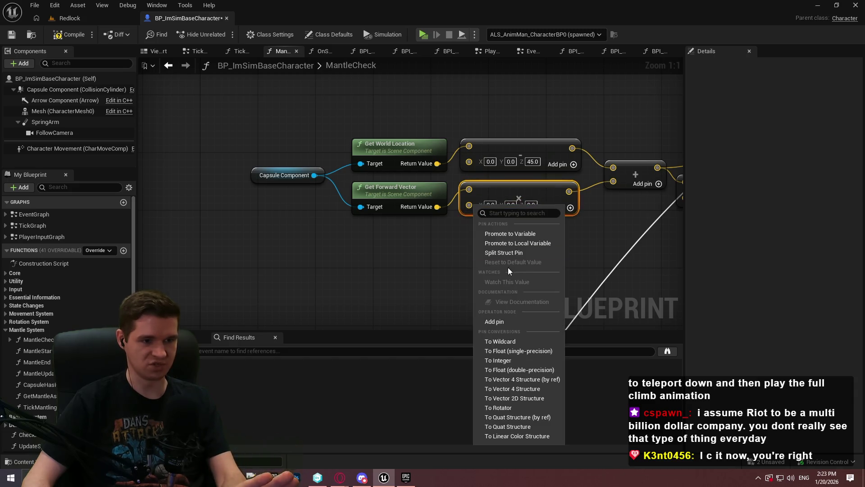
left_click(513, 363)
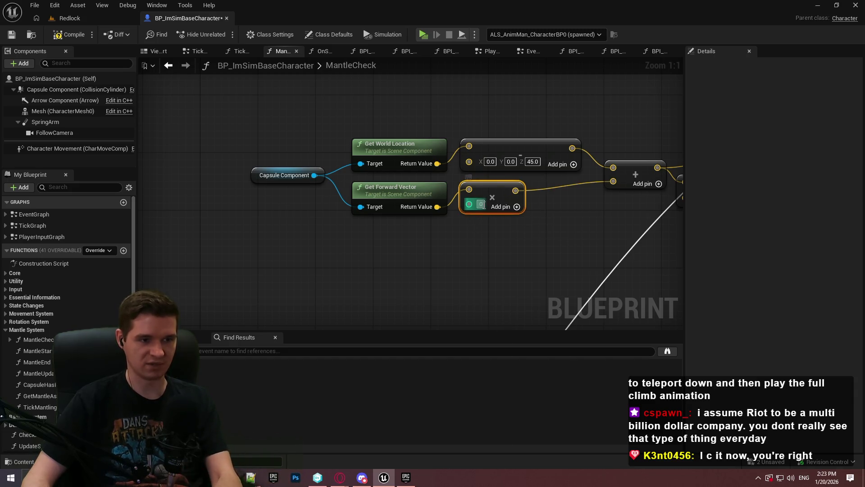
type("65")
left_click(406, 175)
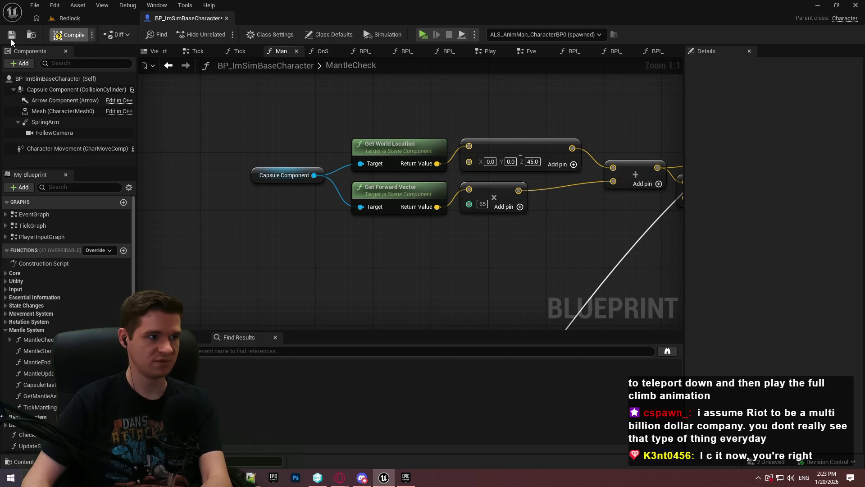
left_click(66, 18)
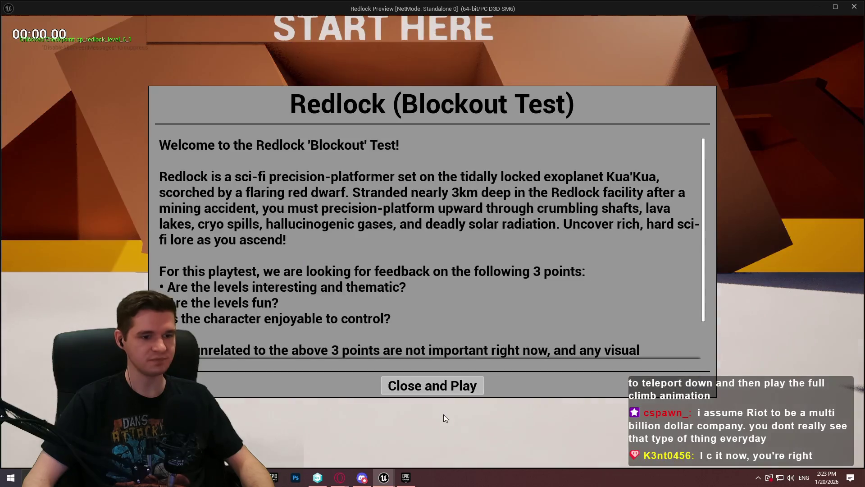
- Dismiss the welcome dialog, run the character forward, and end the preview near 02:00
left_click(432, 385)
key("w")
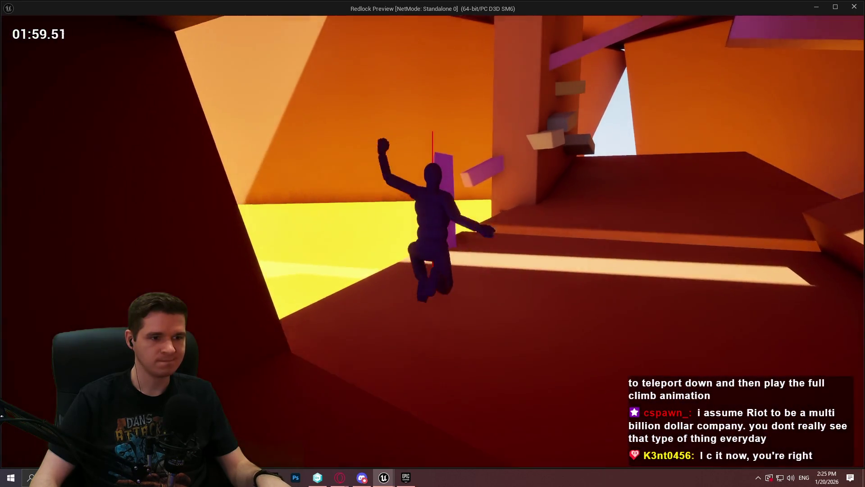
key("Escape")
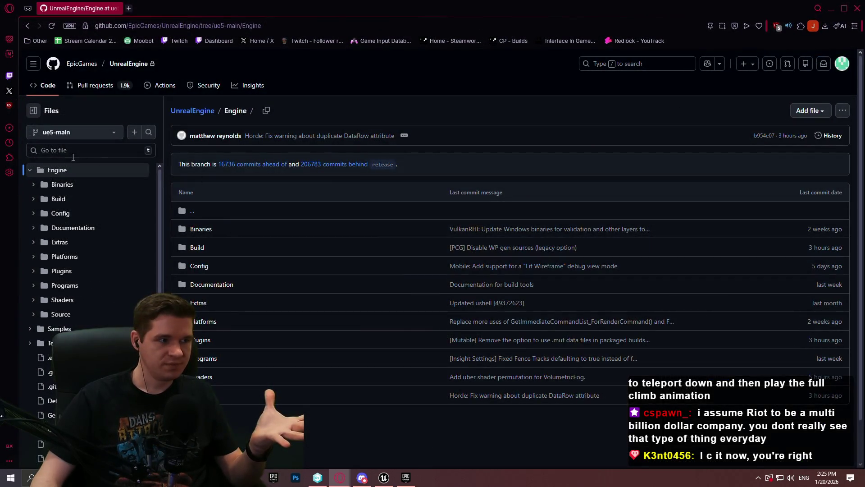
- Find SpringArmComponent.h with a 'spring arm' file search and read through its camera lag and collision properties
left_click(73, 152)
type("spring arm")
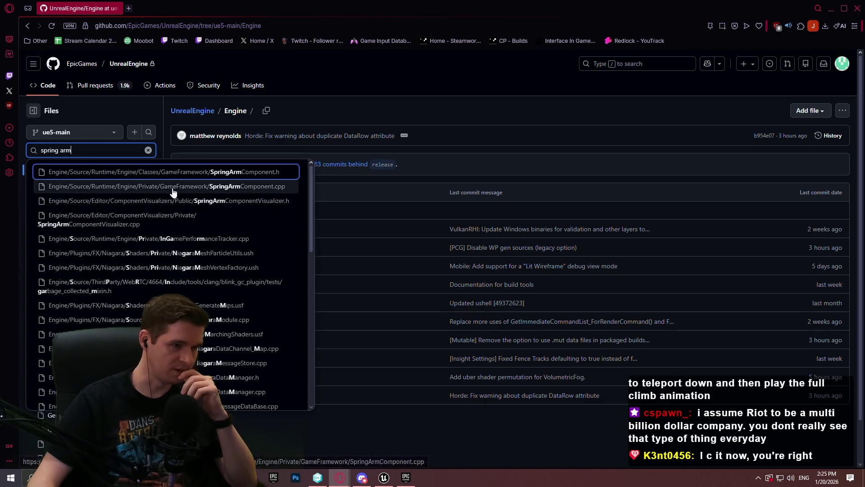
left_click(186, 170)
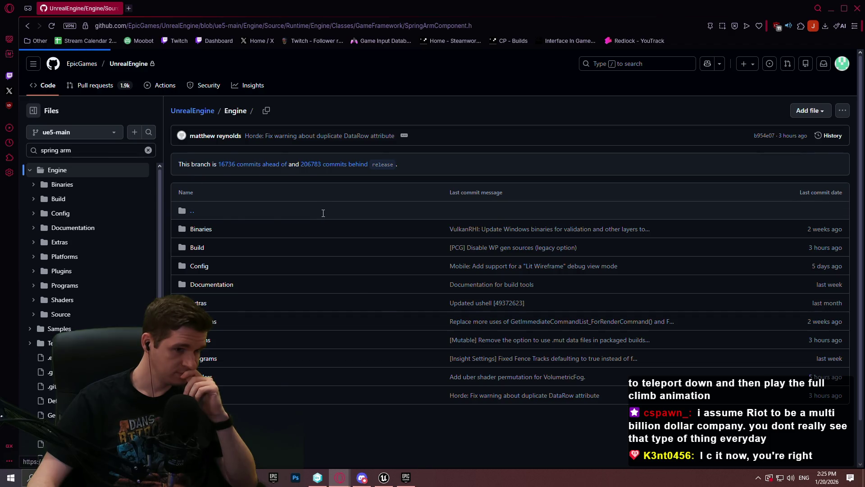
scroll(324, 221, "down", 3)
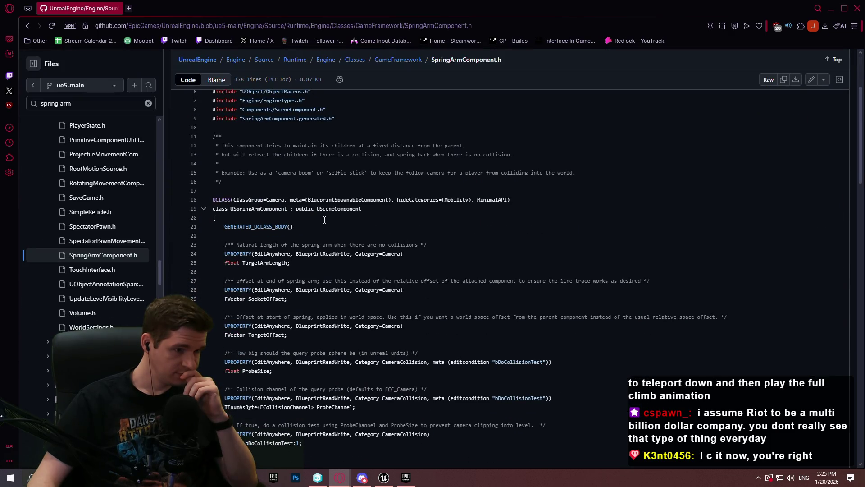
scroll(321, 218, "down", 4)
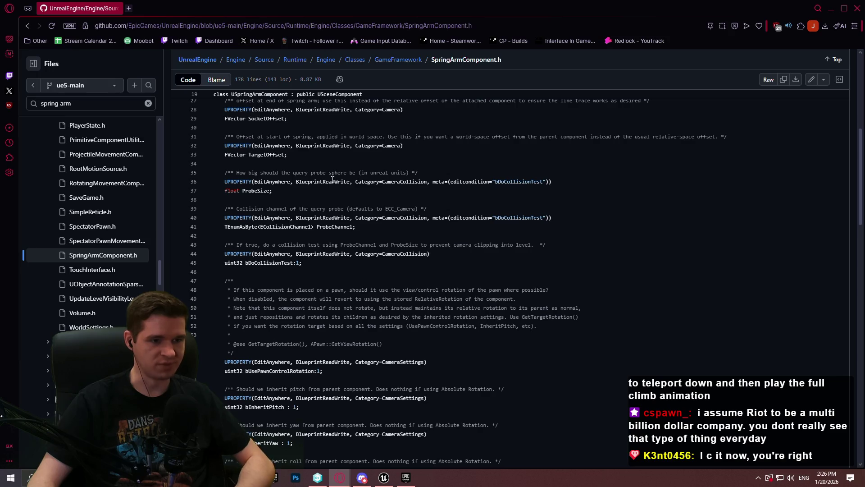
scroll(336, 198, "down", 3)
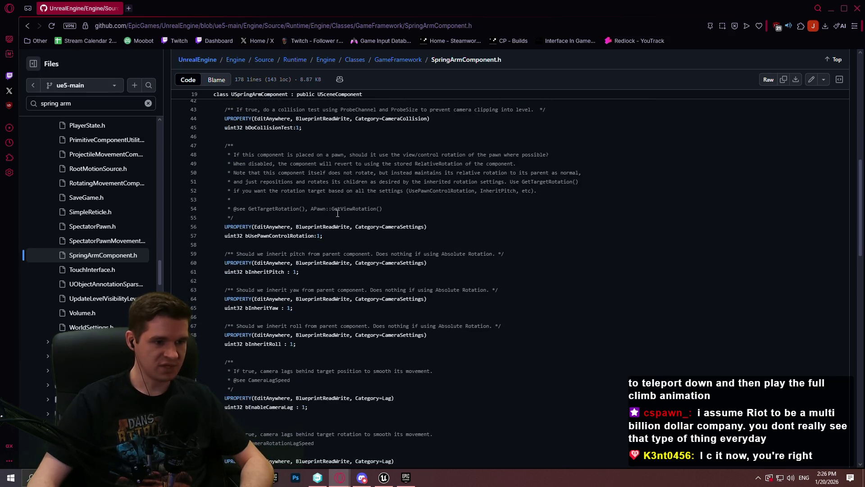
scroll(336, 220, "down", 5)
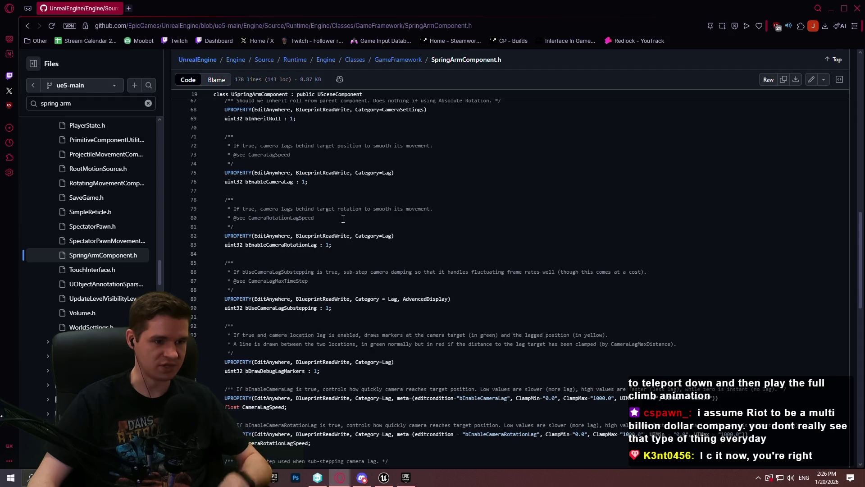
scroll(363, 237, "down", 4)
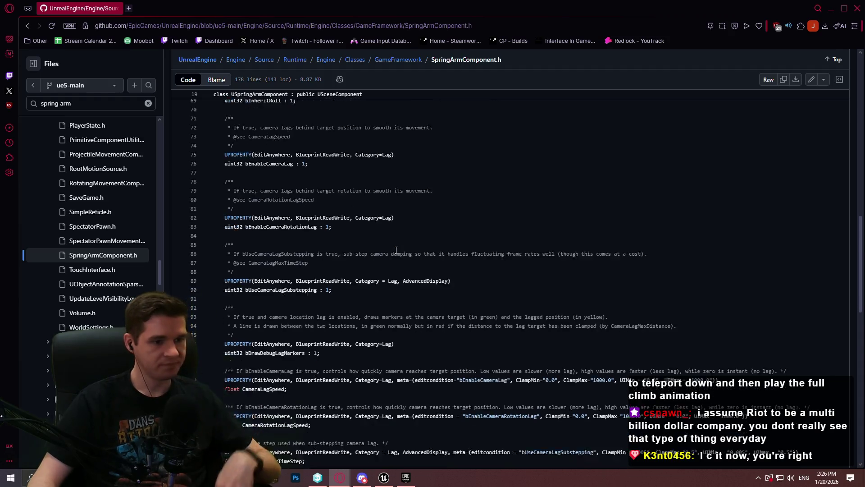
scroll(363, 238, "down", 3)
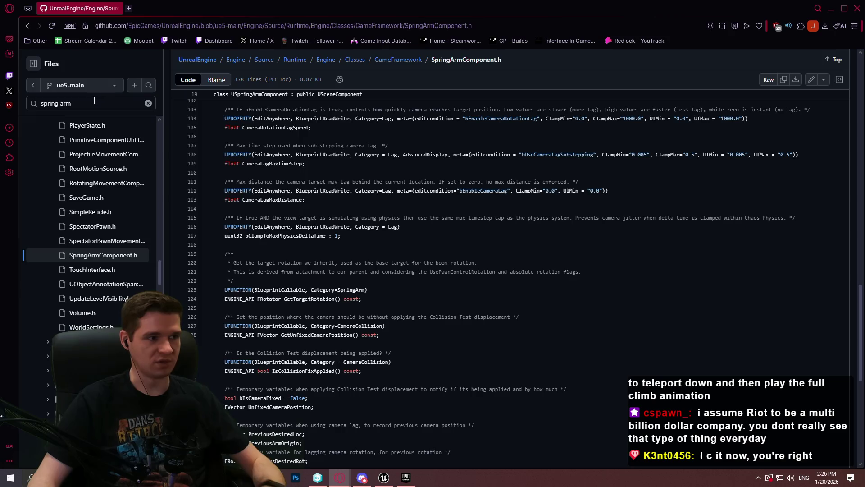
left_click(108, 103)
- Open SpringArmComponent.cpp and scroll to UpdateDesiredArmLocation's camera rotation-lag code
left_click(266, 140)
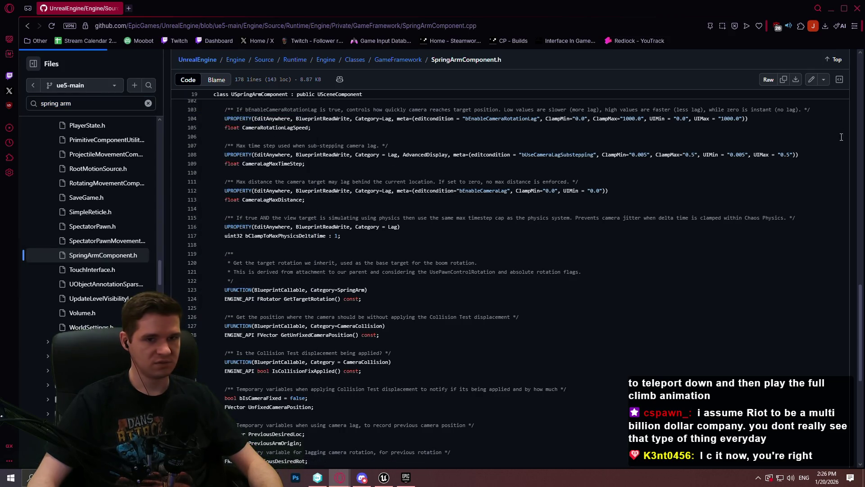
left_click_drag(858, 82, 848, 183)
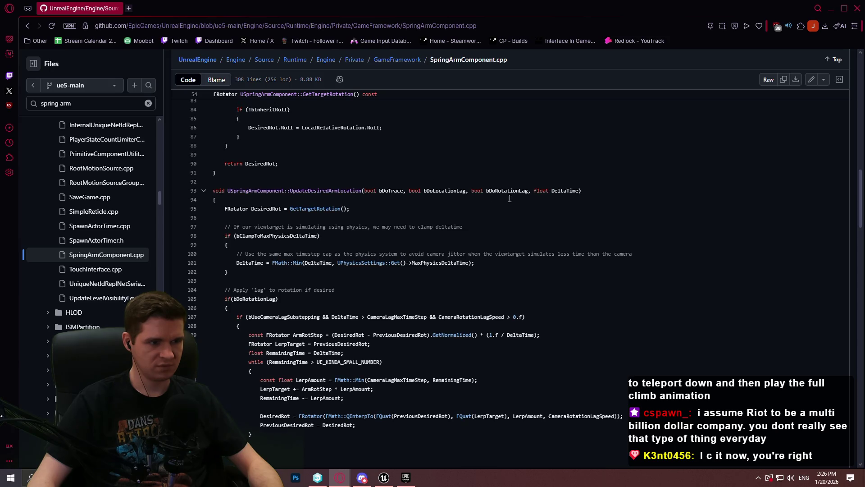
scroll(450, 211, "down", 2)
scroll(649, 176, "up", 1)
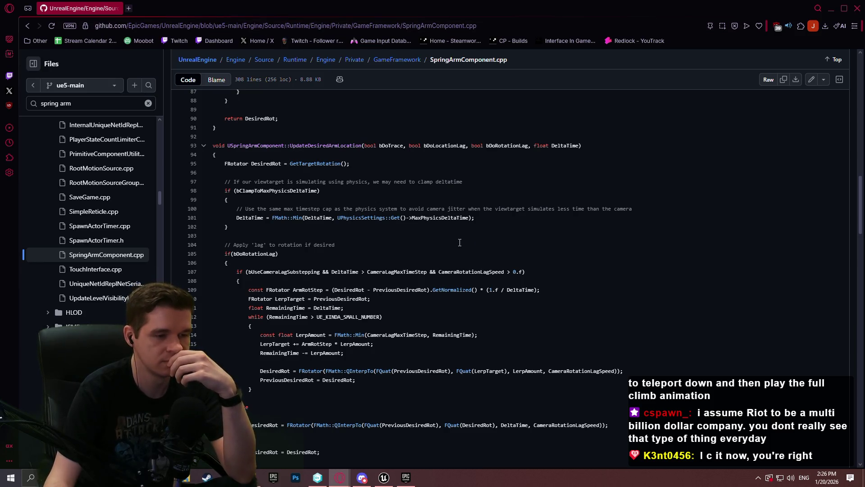
scroll(460, 243, "down", 2)
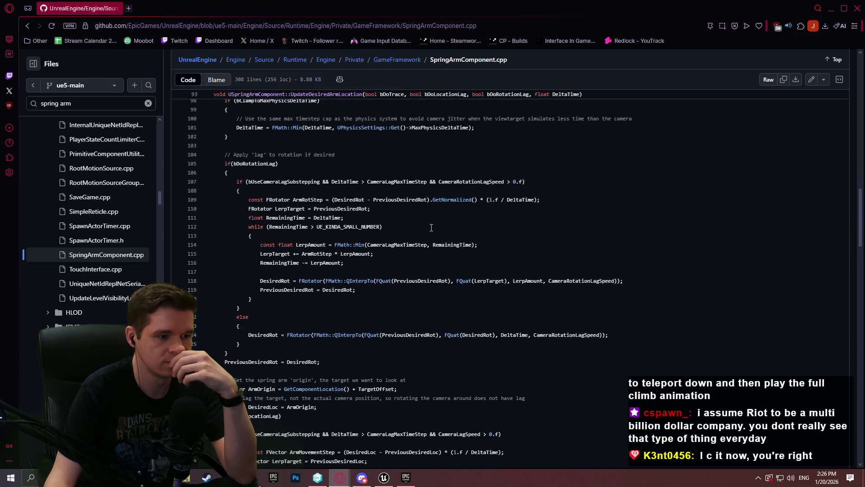
scroll(428, 226, "up", 3)
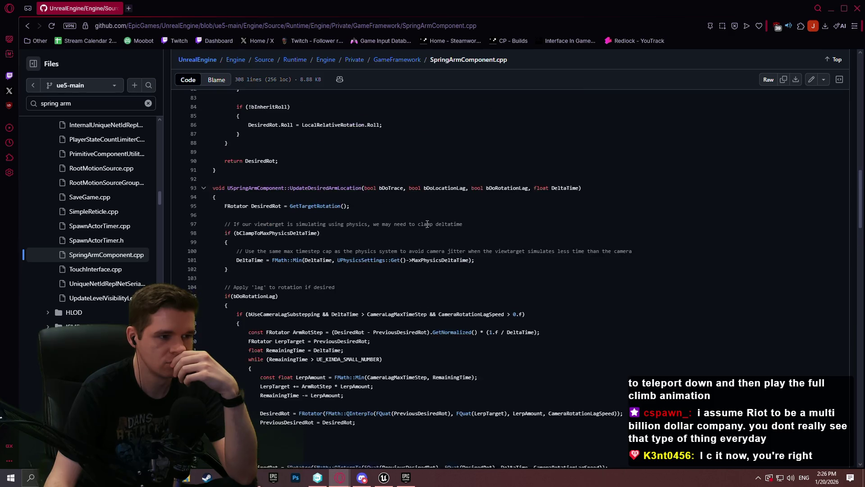
scroll(426, 221, "down", 1)
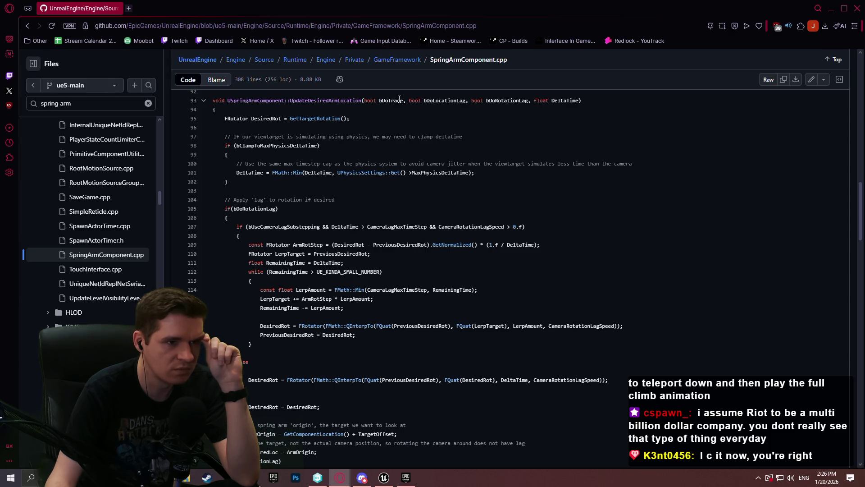
- Find bDoTrace in SpringArmComponent.cpp and list SweepSingleByChannel's definitions in World.h and WorldCollision.cpp
key("ctrl+f")
type("bDo")
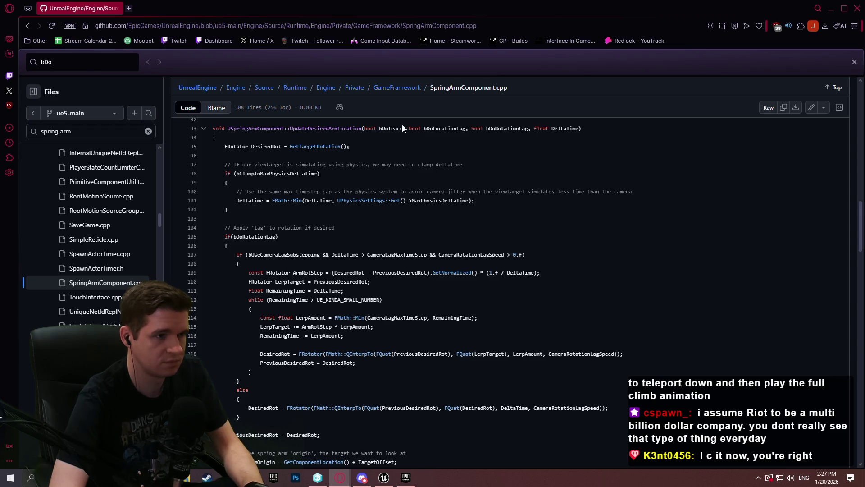
type("Trace")
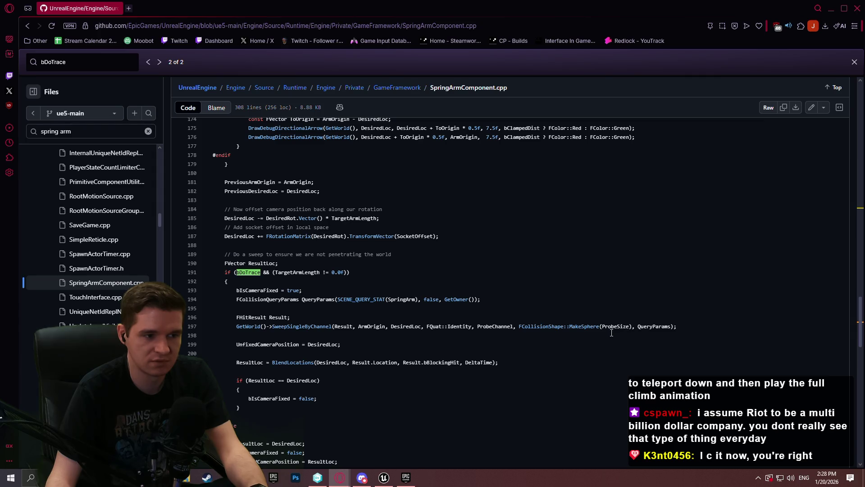
double_click(320, 326)
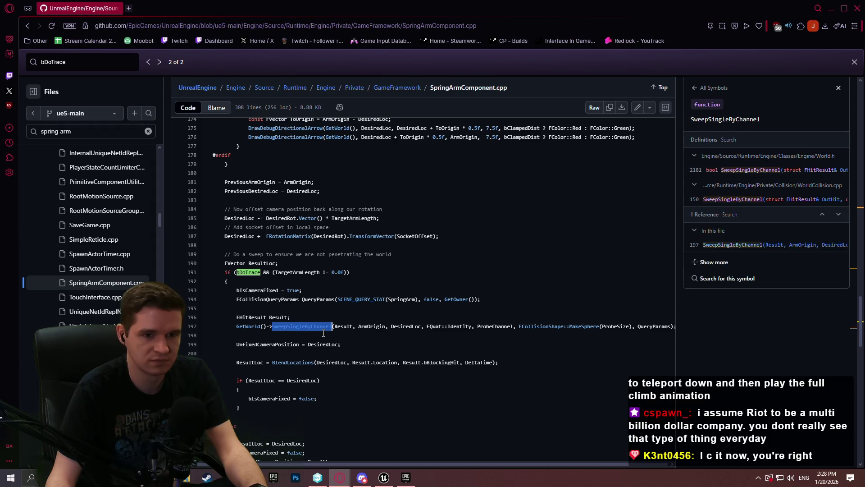
scroll(631, 297, "up", 2)
scroll(603, 303, "down", 3)
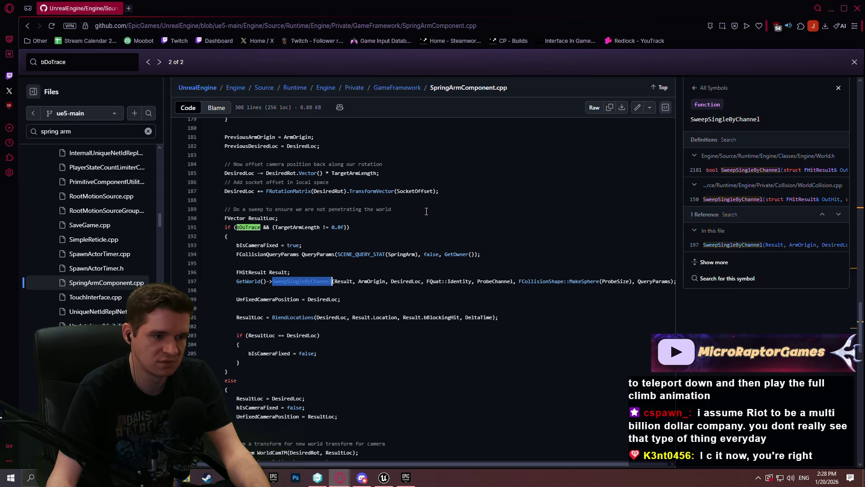
scroll(425, 209, "down", 4)
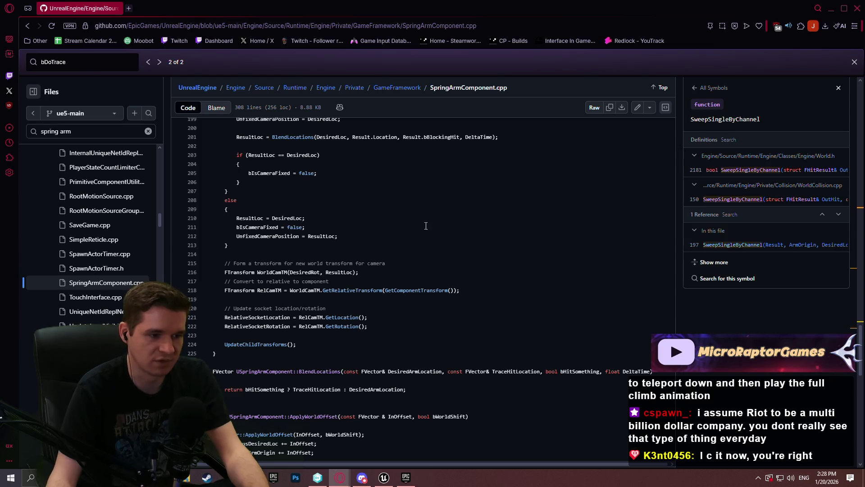
scroll(413, 206, "down", 4)
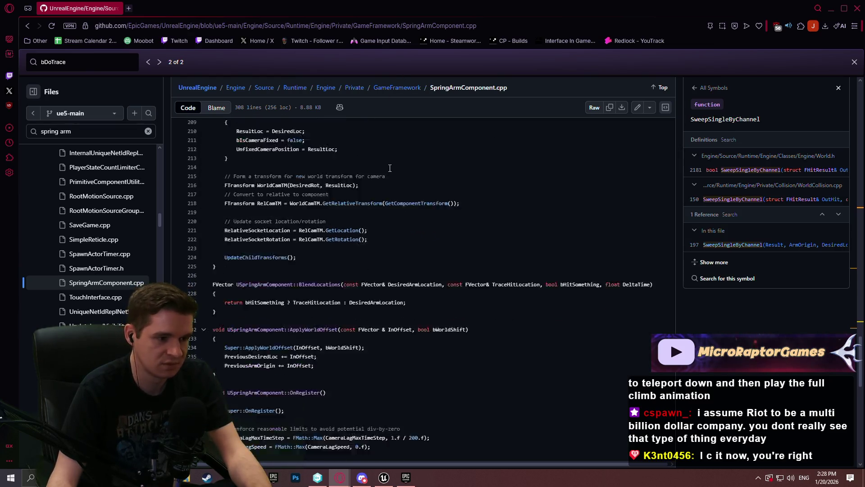
scroll(404, 158, "down", 2)
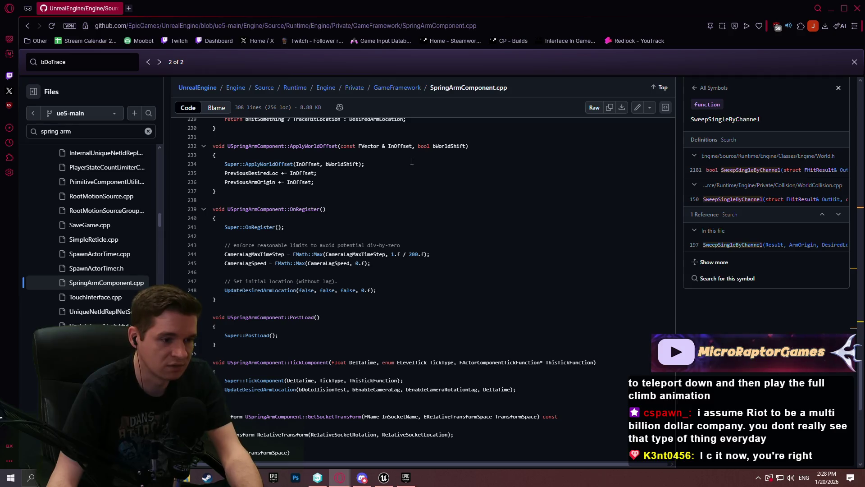
scroll(405, 157, "up", 10)
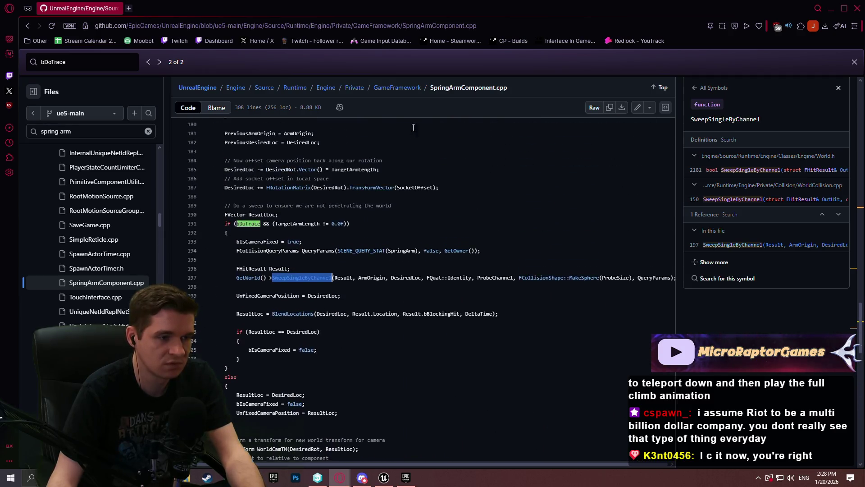
- Return to the UnrealEngine Engine folder page on GitHub
left_click(128, 8)
type("ue5")
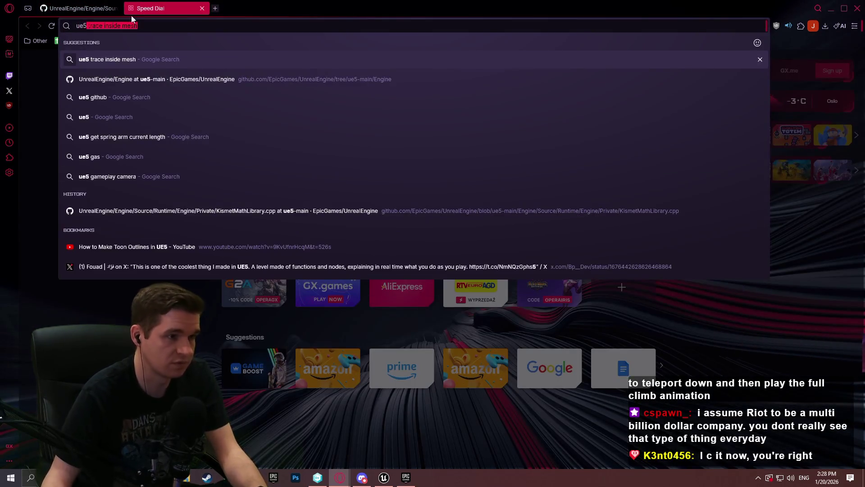
left_click(235, 75)
- Search the repository files for 'sphere trace by cha' with its spaces removed
left_click(70, 149)
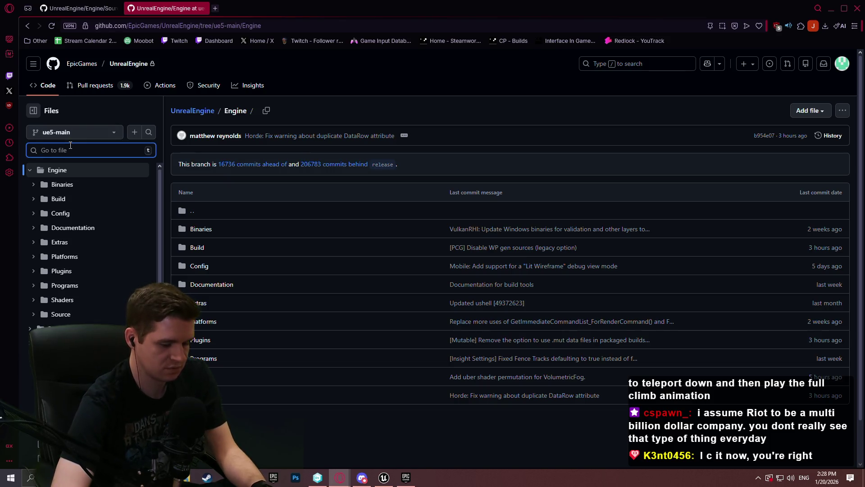
type("sphere trace by cha")
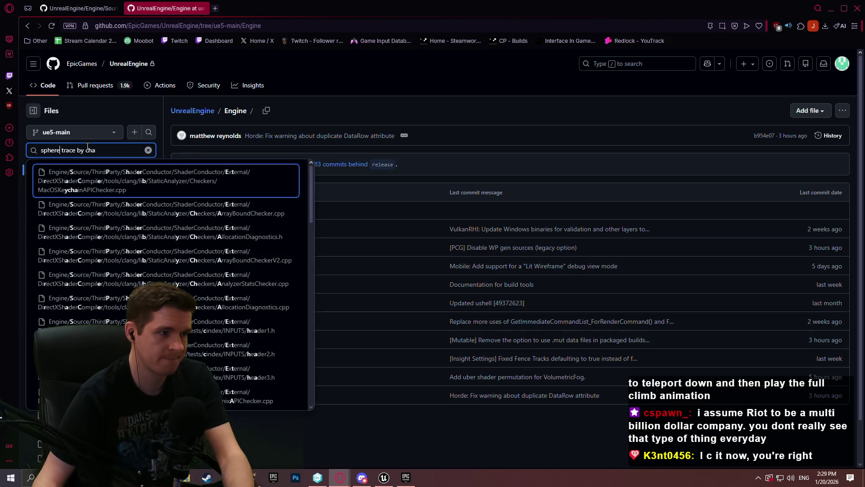
left_click(60, 151)
key("BackSpace")
left_click(84, 150)
key("BackSpace")
left_click(100, 151)
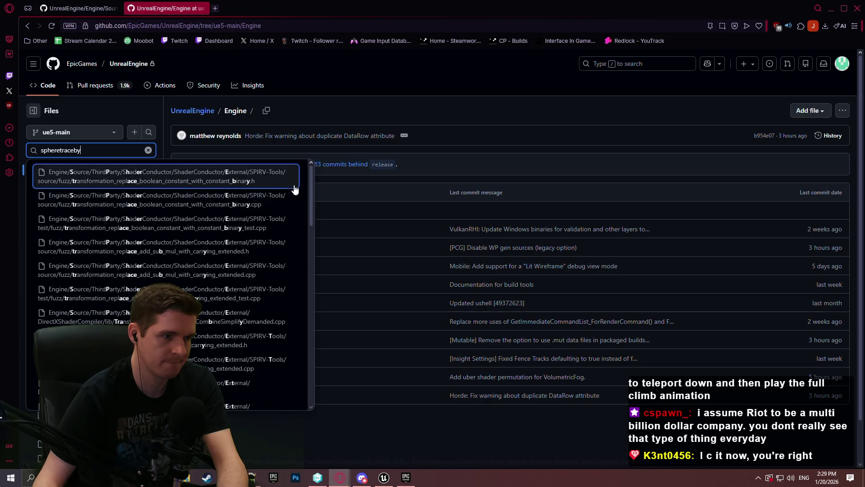
- Change the file search to 'tracebychannel' and scroll through the matching source files
scroll(306, 198, "up", 3)
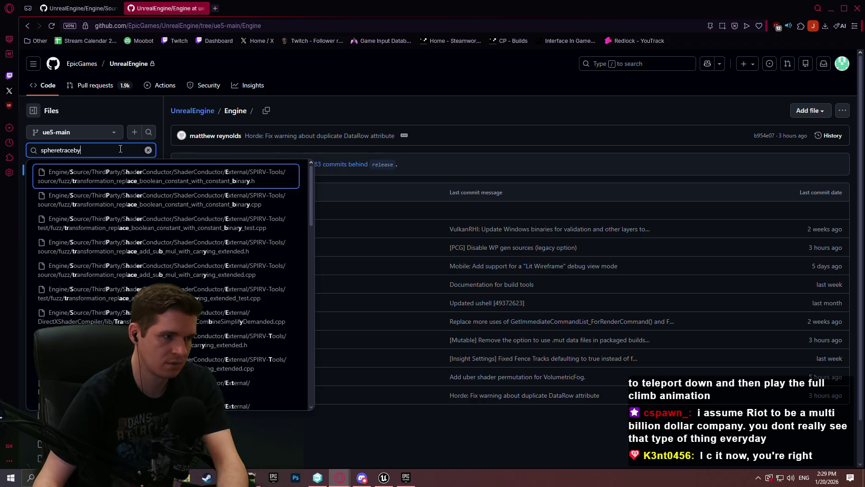
left_click_drag(118, 150, 9, 152)
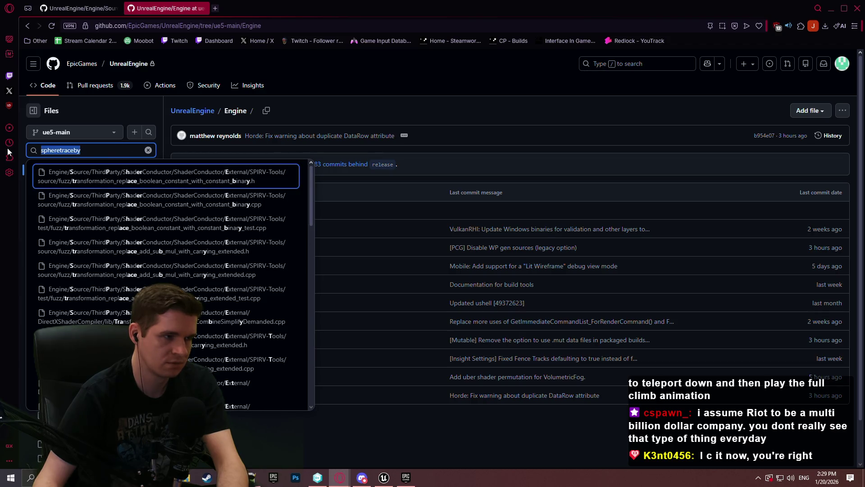
left_click(87, 149)
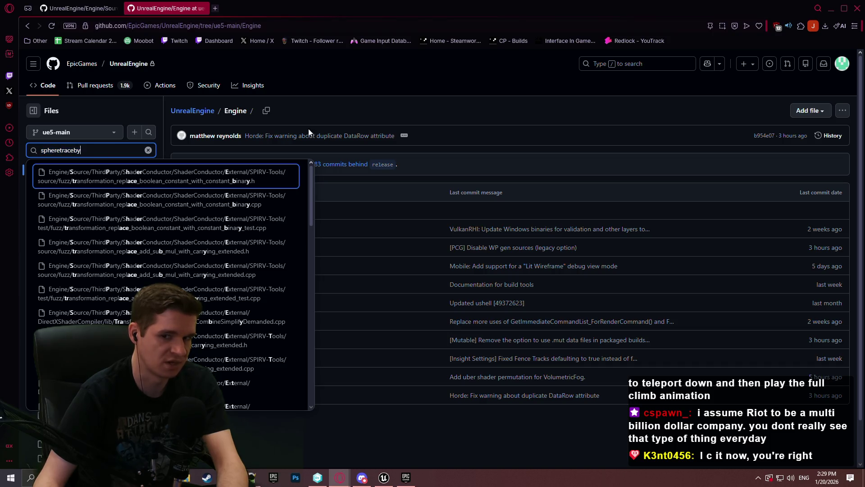
type("chh")
type("nel")
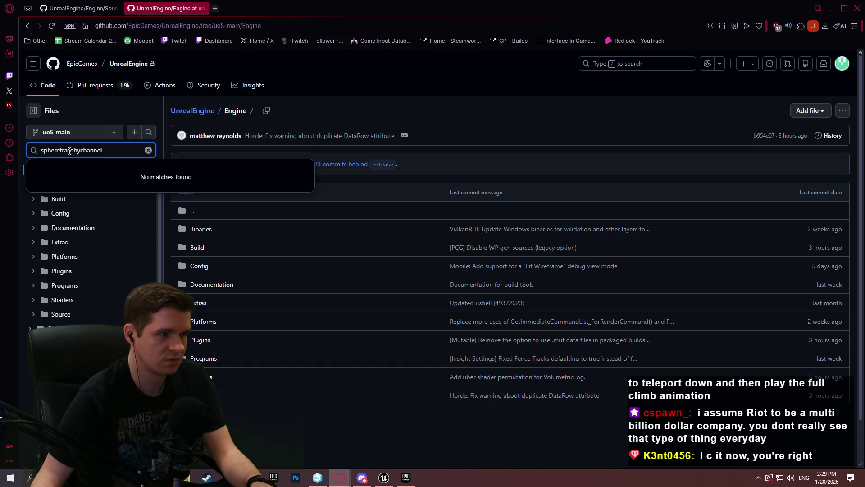
left_click_drag(56, 150, 1, 145)
key("Delete")
key("Delete")
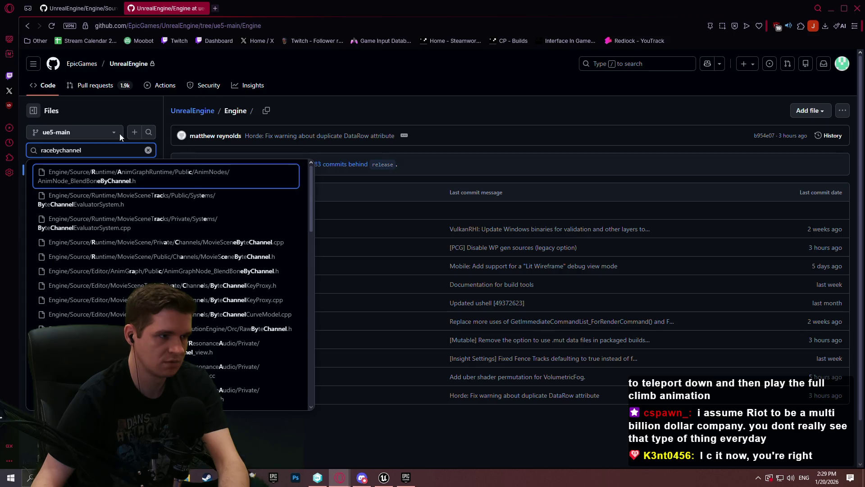
type("t")
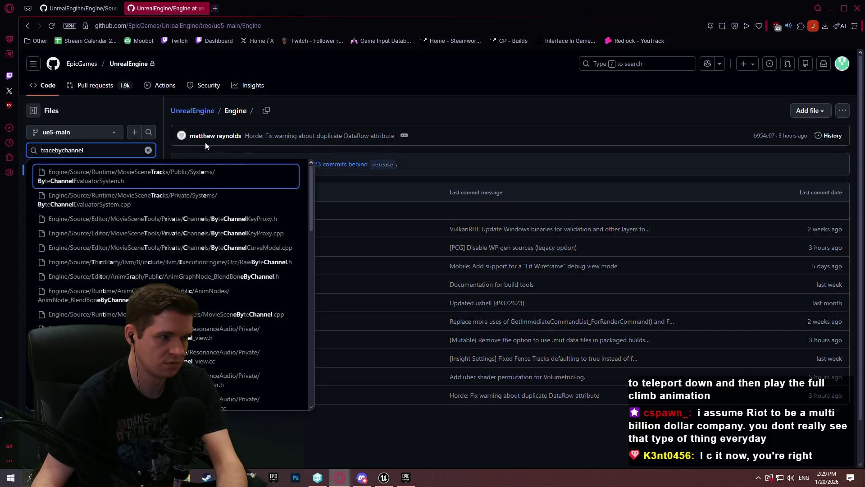
scroll(200, 194, "down", 3)
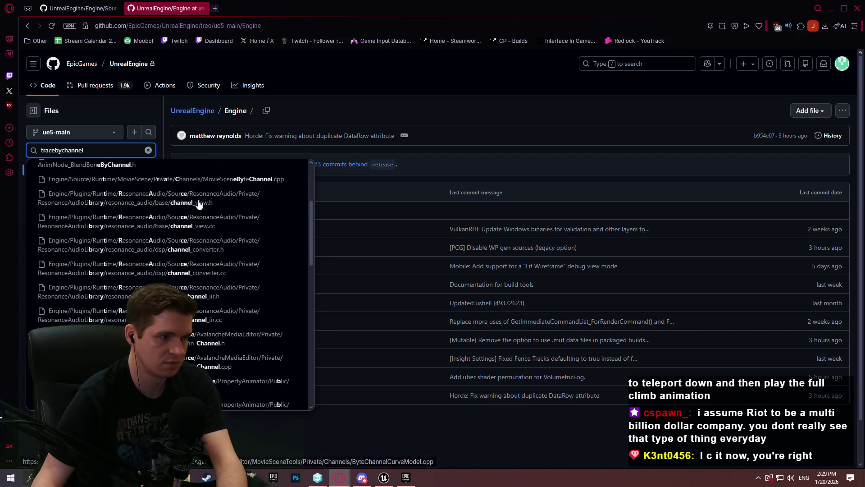
scroll(205, 207, "down", 6)
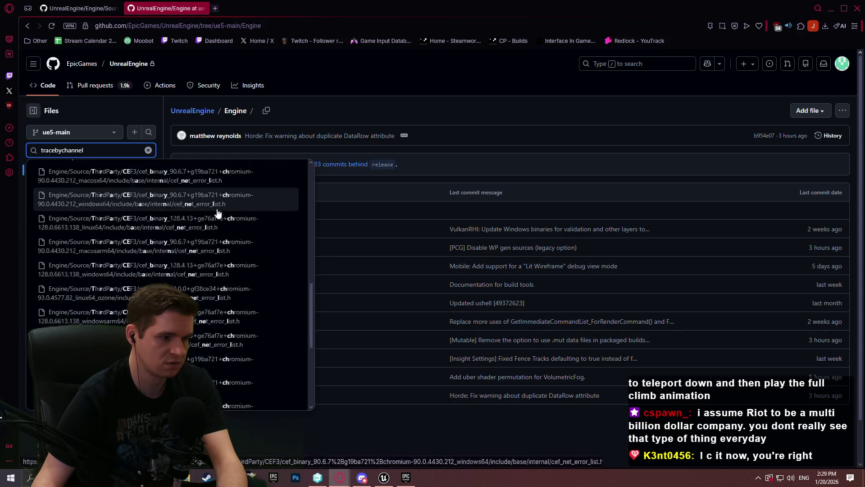
scroll(218, 205, "down", 3)
key("alt+Tab")
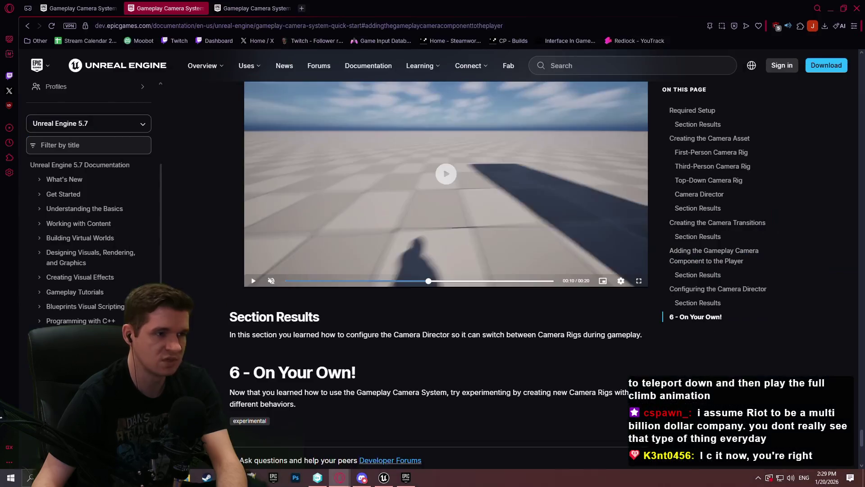
- Inspect the Line Trace By Channel node in BP_ImSimBaseCharacter's MantleCheck graph
left_click(383, 477)
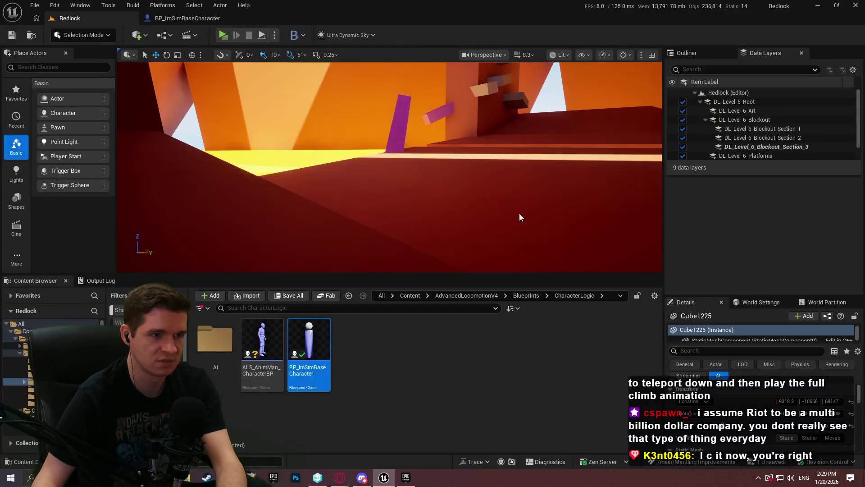
left_click(187, 17)
scroll(397, 226, "down", 6)
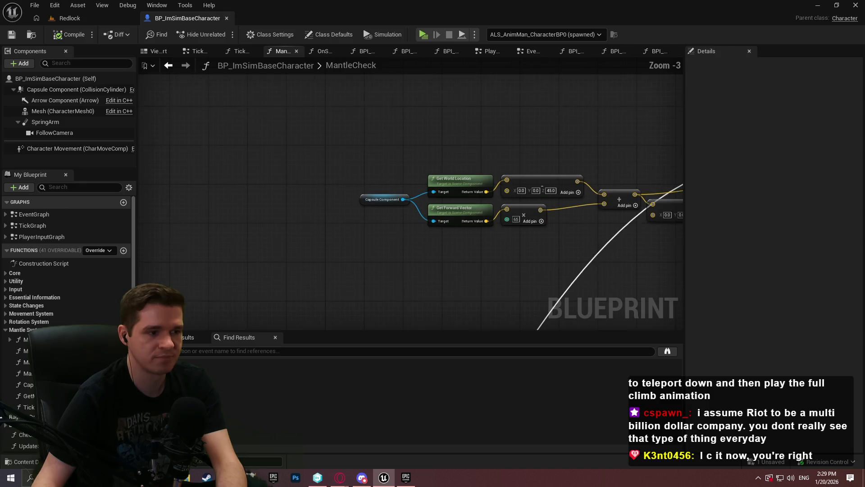
scroll(408, 167, "up", 3)
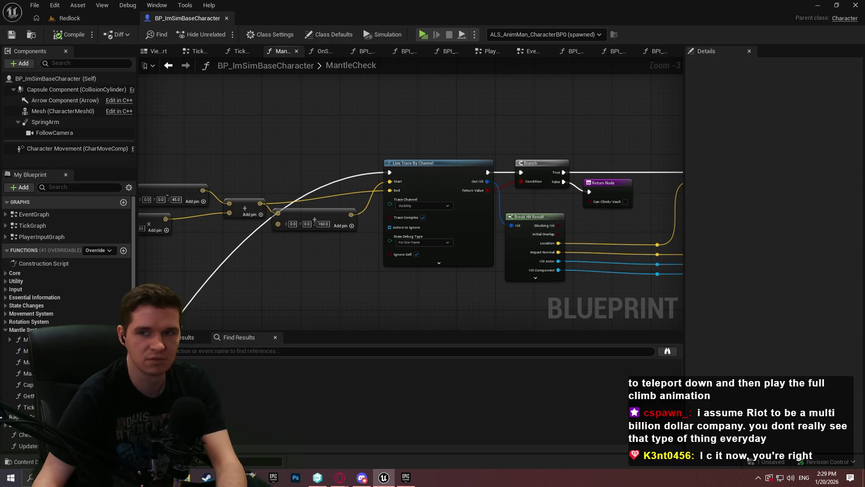
key("alt+Tab")
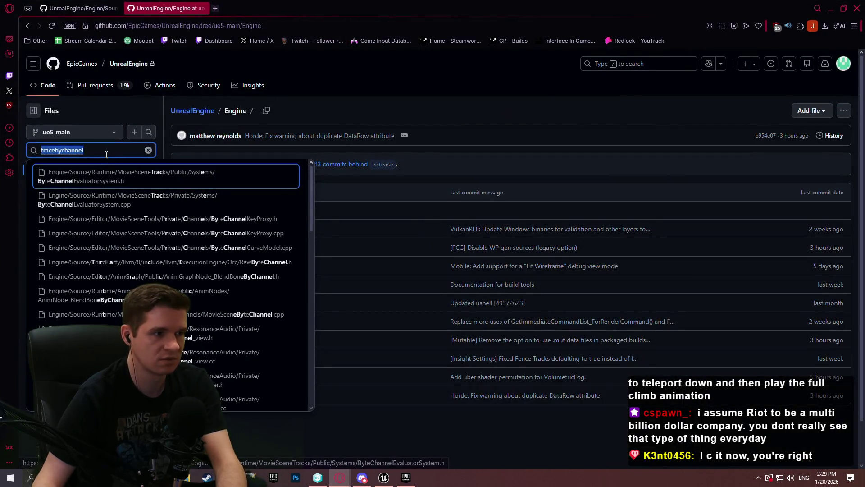
- Search files for 'kismet syste' and open KismetSystemLibrary.cpp from Engine/Source/Runtime/Engine/Private
left_click(9, 142)
left_click(9, 142)
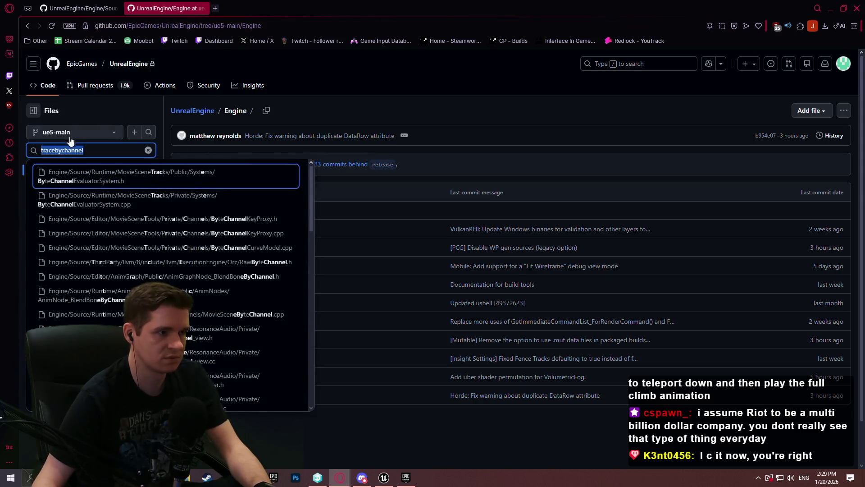
type("kismet s")
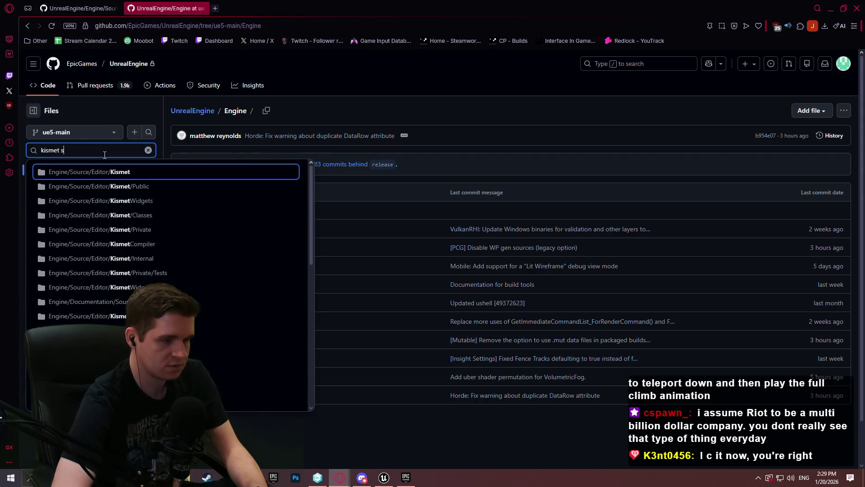
type("yste")
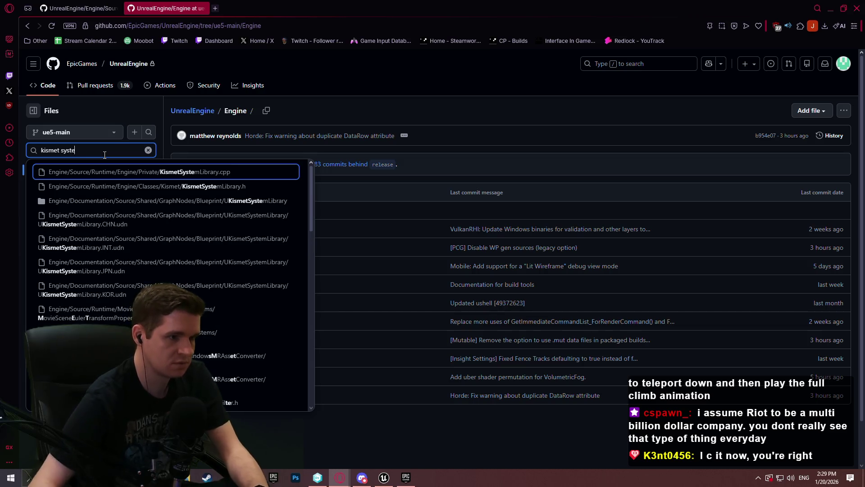
left_click(203, 175)
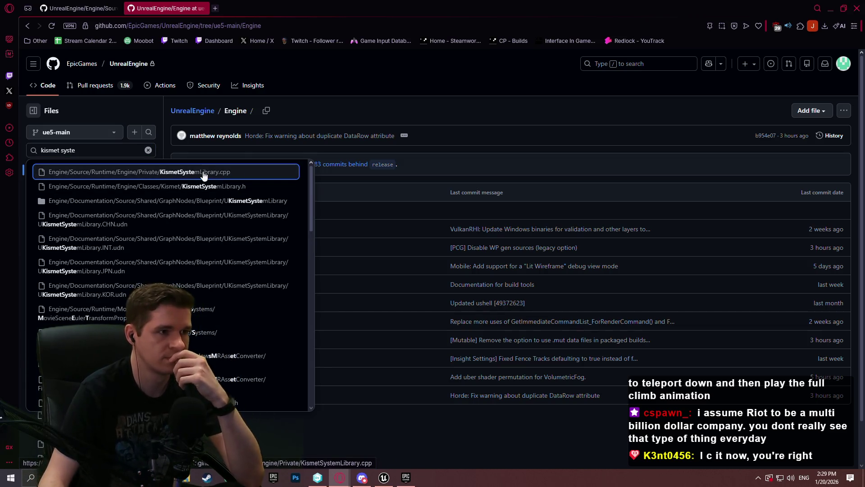
left_click(204, 172)
mouse_move(860, 68)
left_mouse_down()
mouse_move(861, 84)
mouse_move(860, 61)
left_mouse_up()
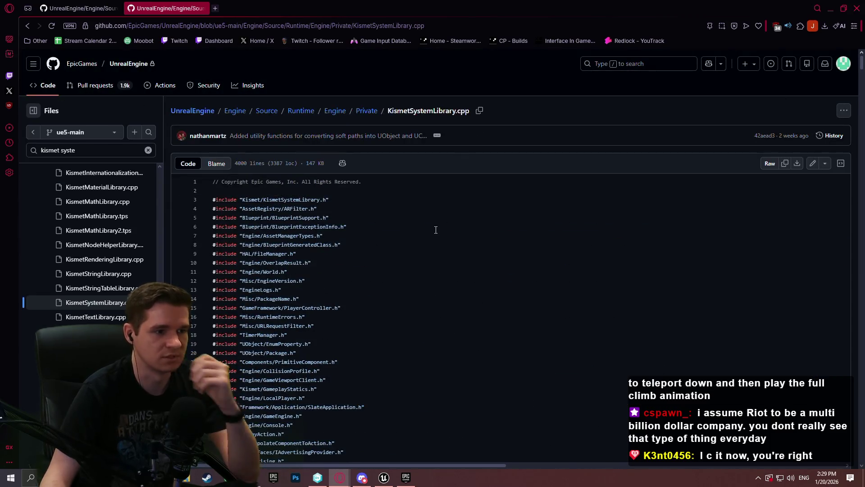
- Search the GitHub code page for 'sphere trace', then 'line', and scroll through the matches
key("ctrl+f")
type("sphere trace")
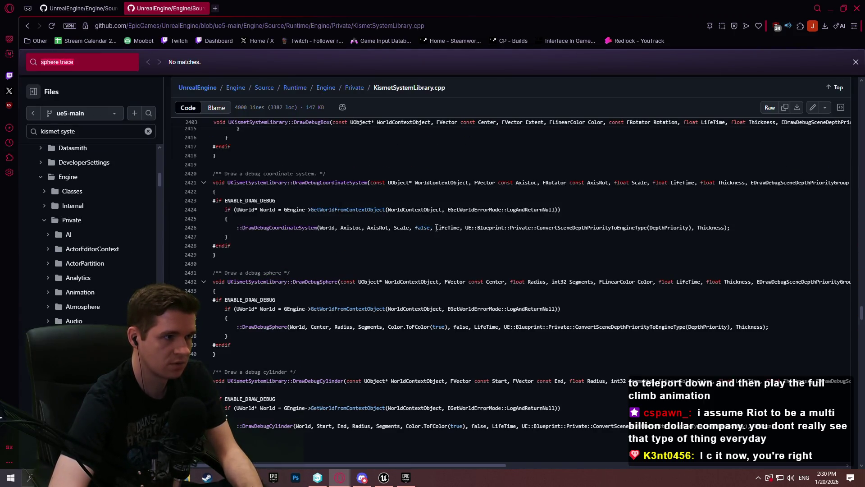
key("ctrl+a")
type("line")
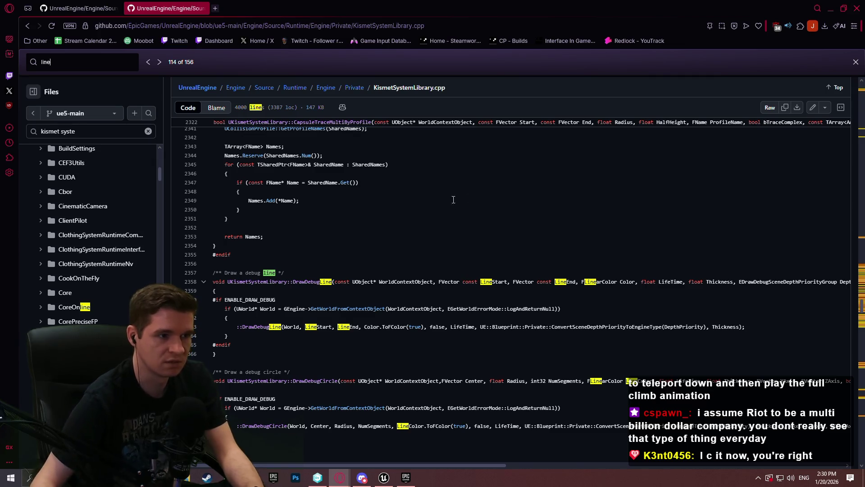
left_click_drag(861, 305, 860, 289)
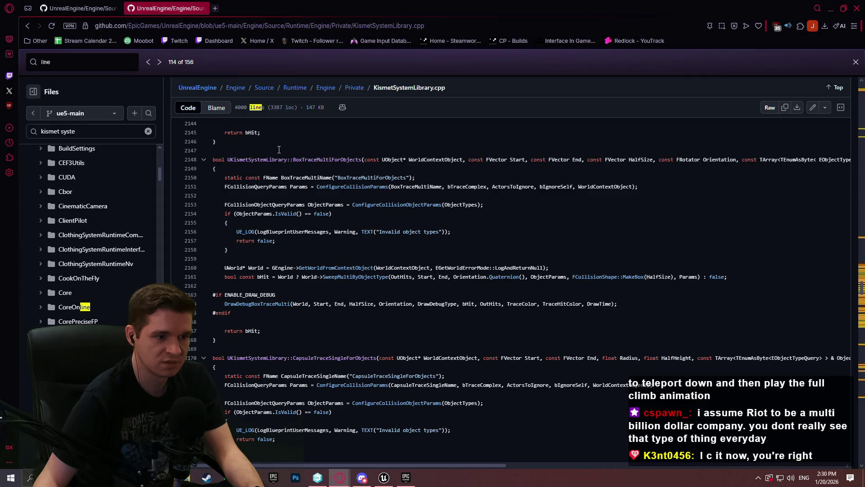
scroll(279, 149, "up", 7)
scroll(376, 212, "up", 3)
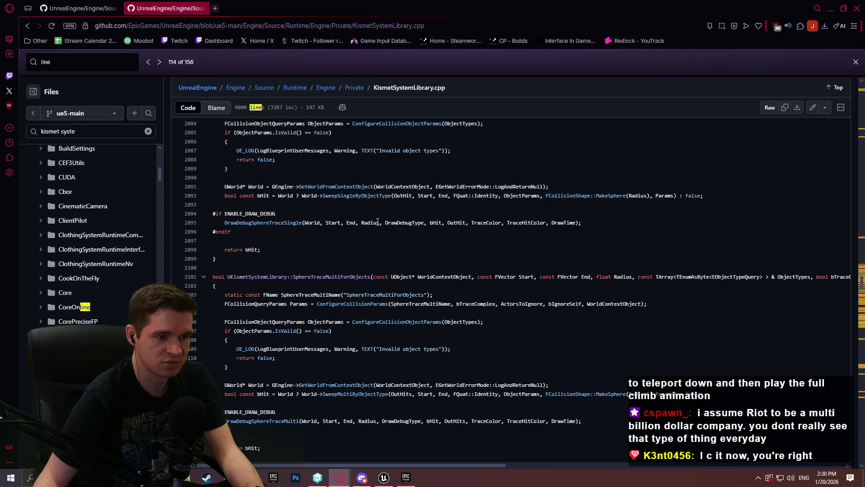
scroll(377, 222, "up", 3)
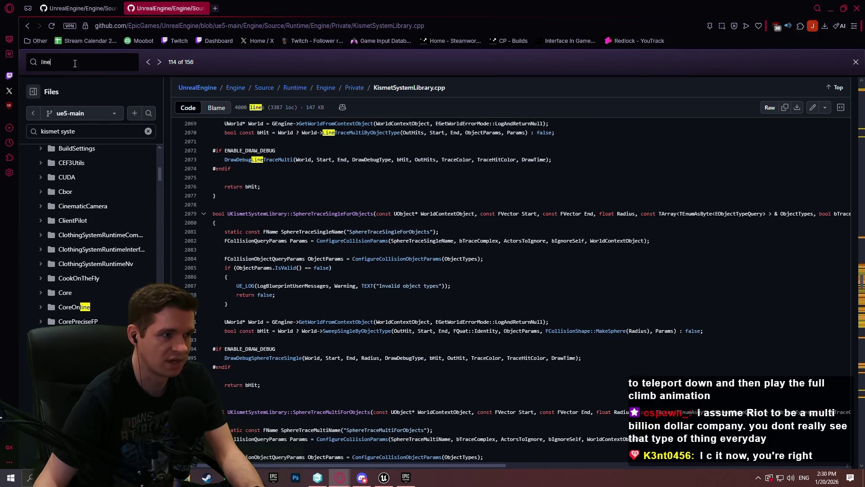
- Find 'spheretrace' to read the SphereTraceSingle code, then return to the SpringArmComponent.cpp tab
key("ctrl+a")
type("sphee")
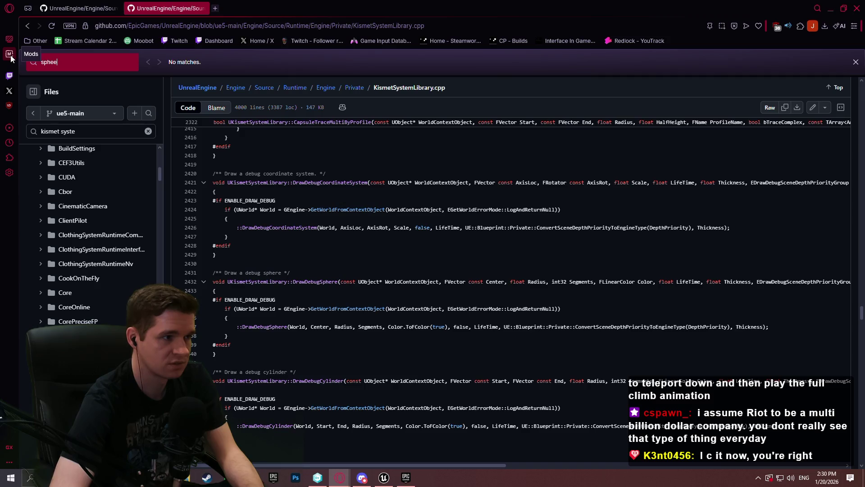
key("BackSpace")
type("retrace")
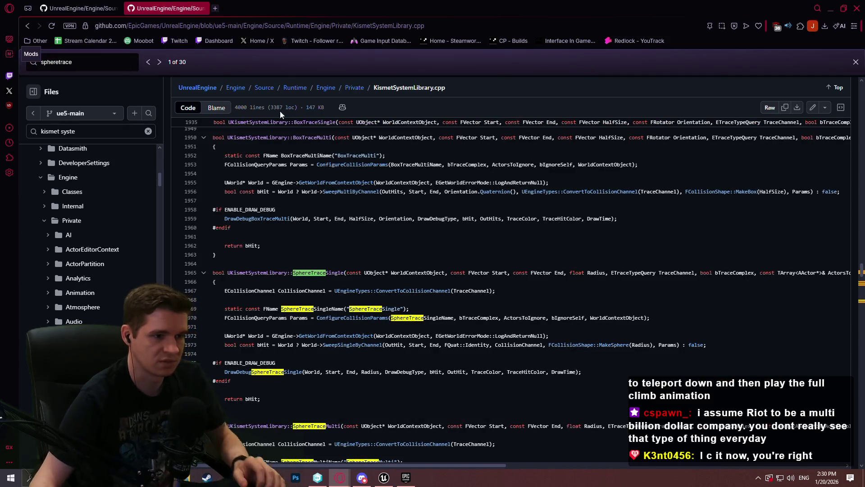
scroll(268, 208, "down", 1)
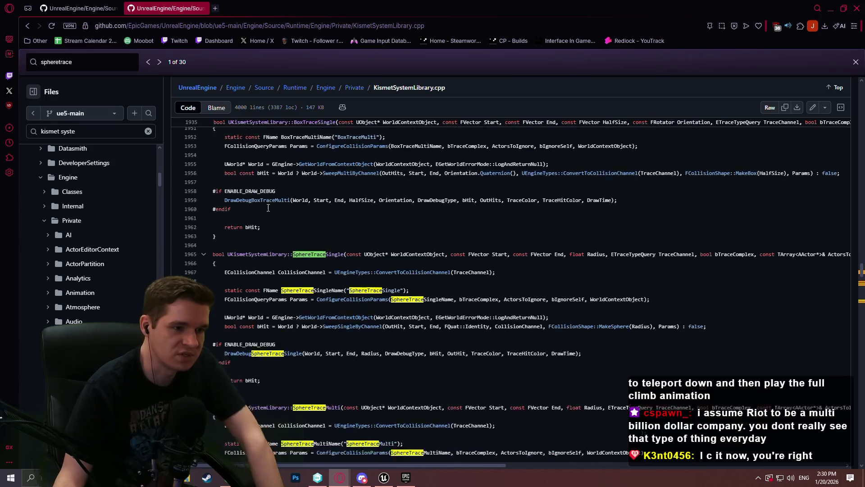
scroll(259, 207, "down", 2)
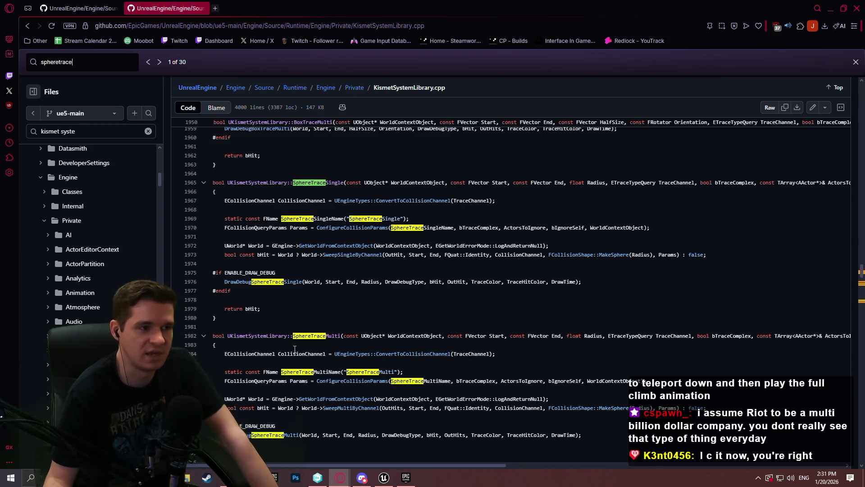
mouse_move(390, 481)
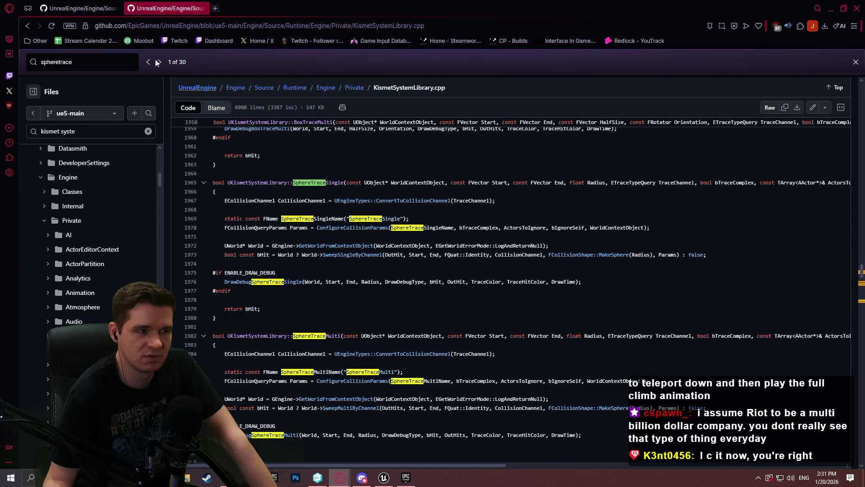
left_click(82, 10)
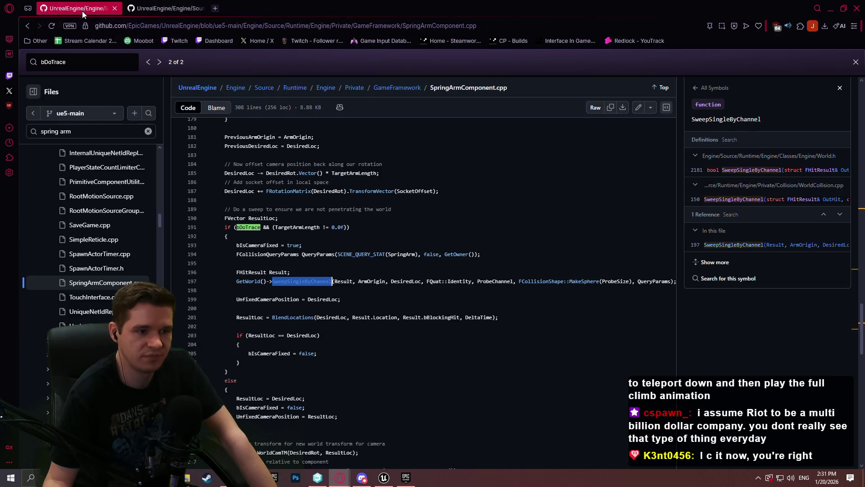